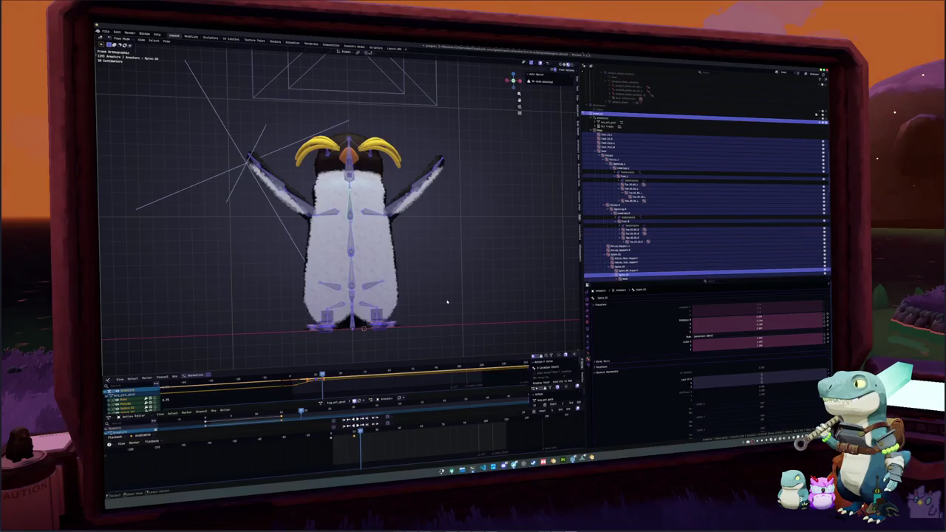
Step: Restore the pasted raised-wings pose and insert a keyframe for it on the current frame
key(ctrl+z)
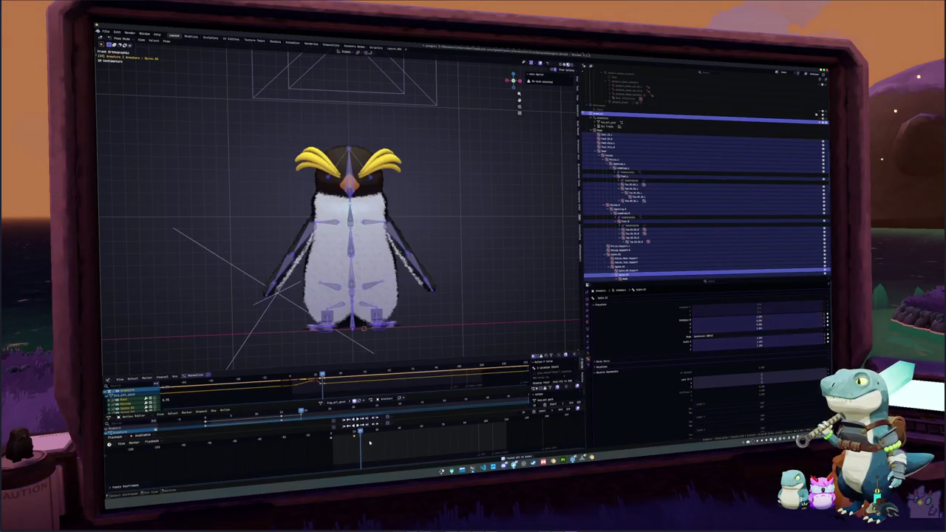
key(ctrl+shift+z)
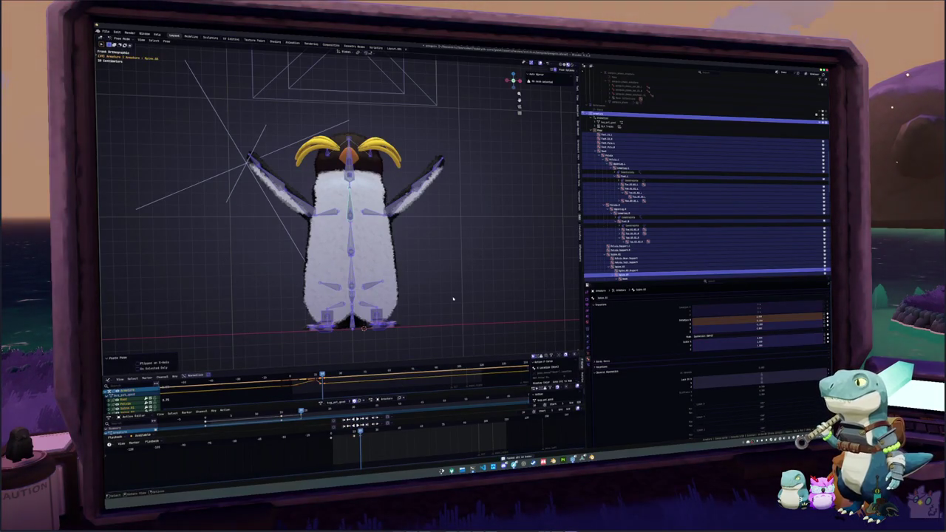
click(390, 383)
key(i)
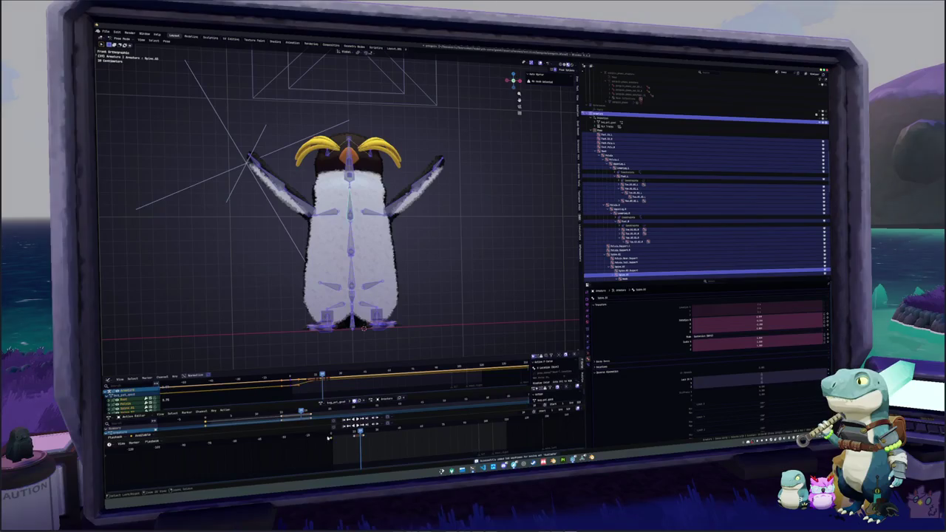
Step: Scrub to a later frame to compare the lowered-wings pose, then pick a spine bone
mouse_move(361, 429)
mouse_down()
mouse_move(377, 429)
mouse_move(334, 438)
mouse_move(353, 446)
mouse_move(364, 437)
mouse_up()
click(380, 439)
click(352, 265)
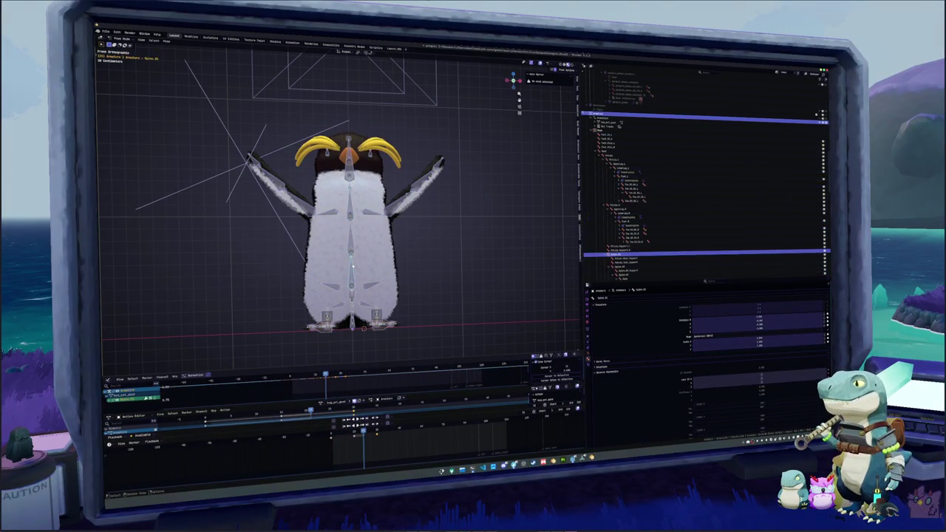
Step: In Right side view, rotate the head bone and the next bone down to tilt the head
key(KP_3)
scroll(372, 268, up, 2)
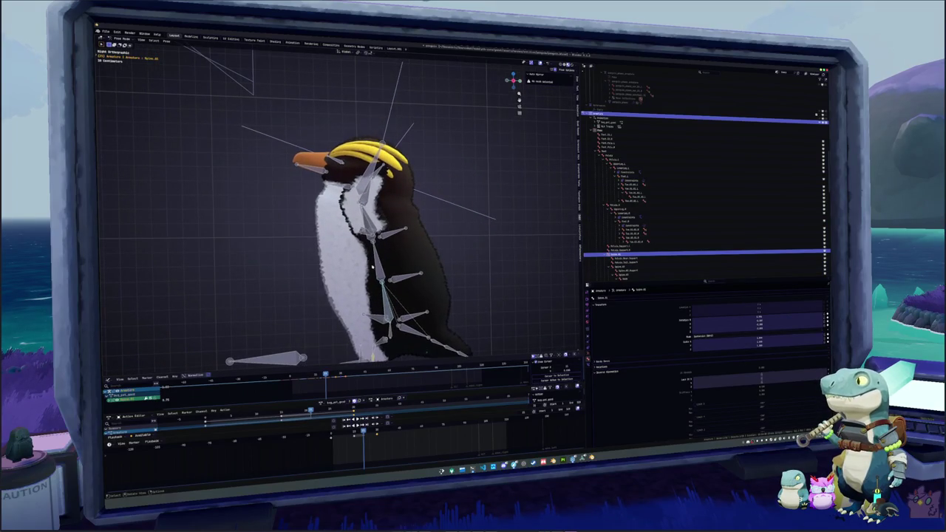
click(372, 266)
key(r)
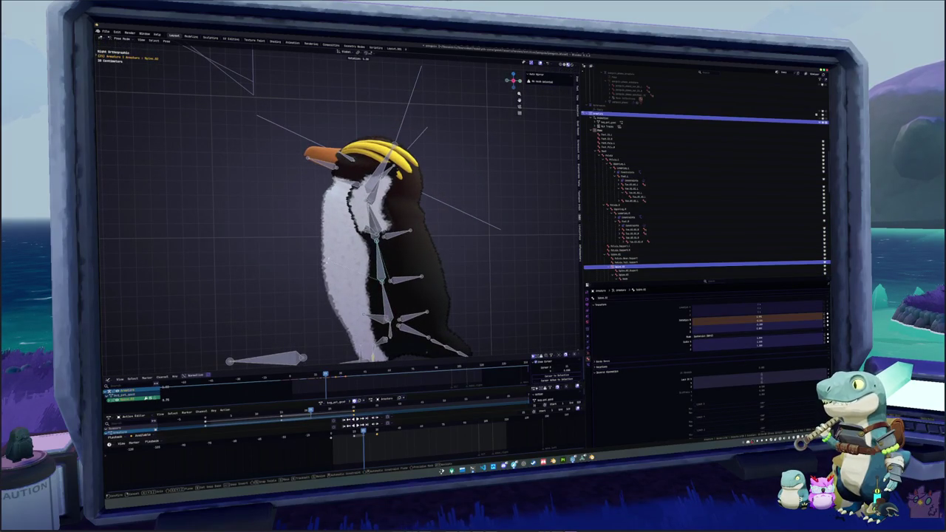
key(Return)
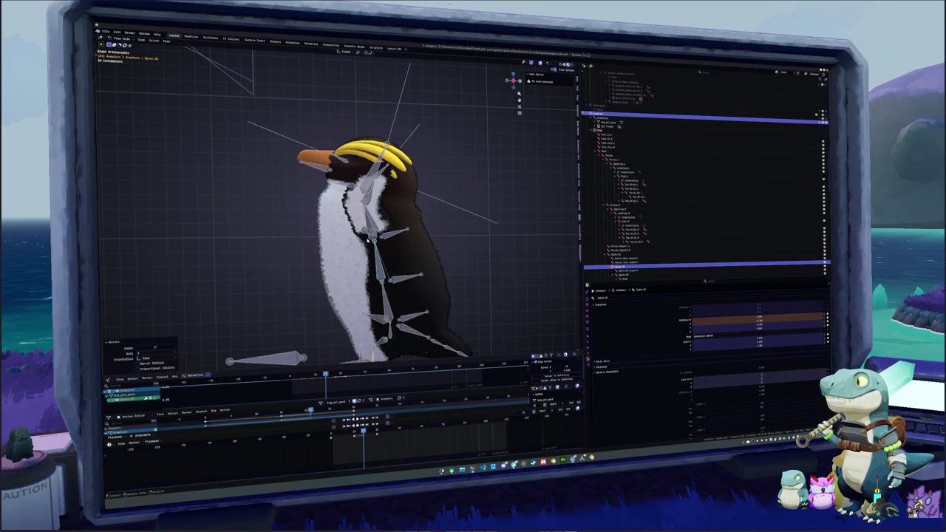
click(370, 241)
key(r)
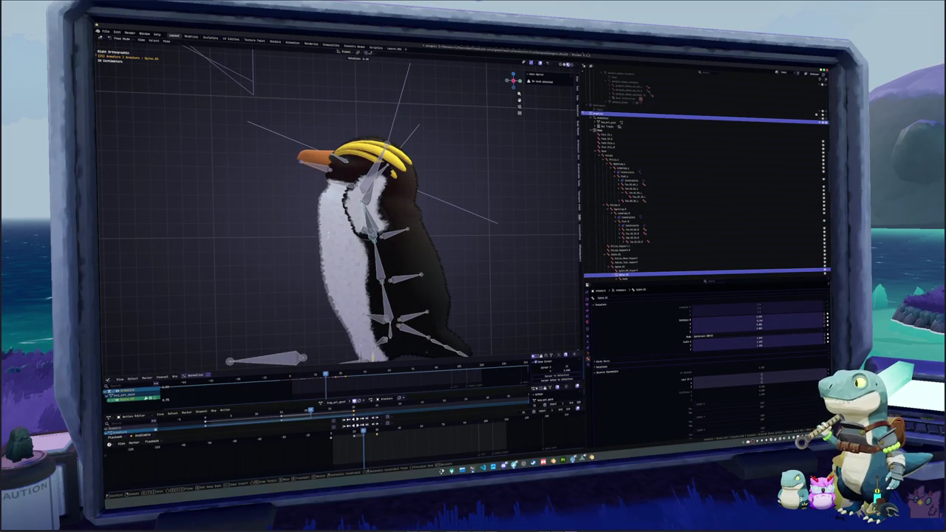
key(Return)
Step: Rotate two lower spine bones so the penguin stands upright, and make the white apron mesh visible
click(401, 305)
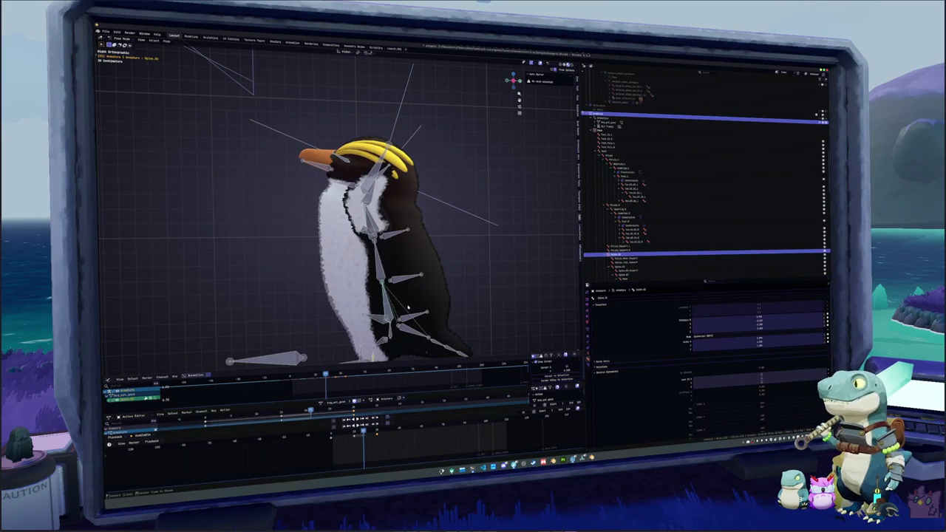
key(r)
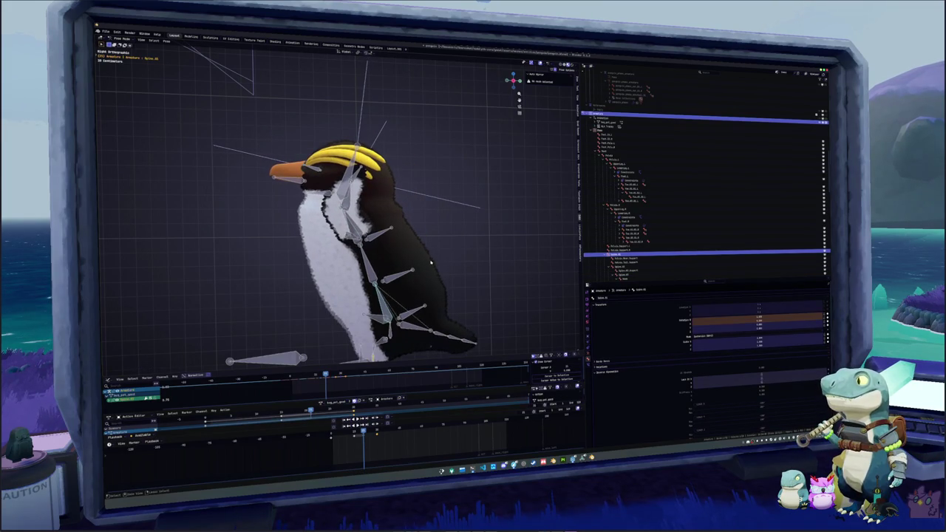
click(433, 258)
key(r)
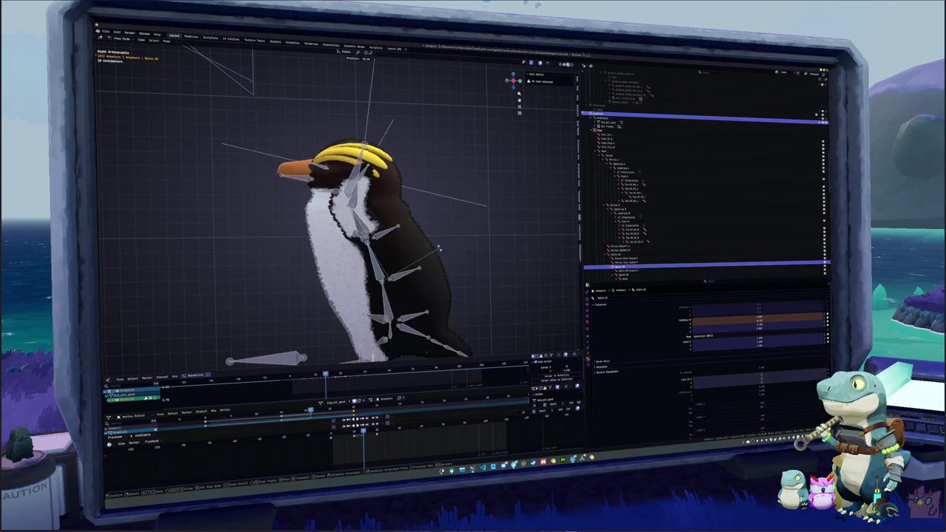
click(490, 243)
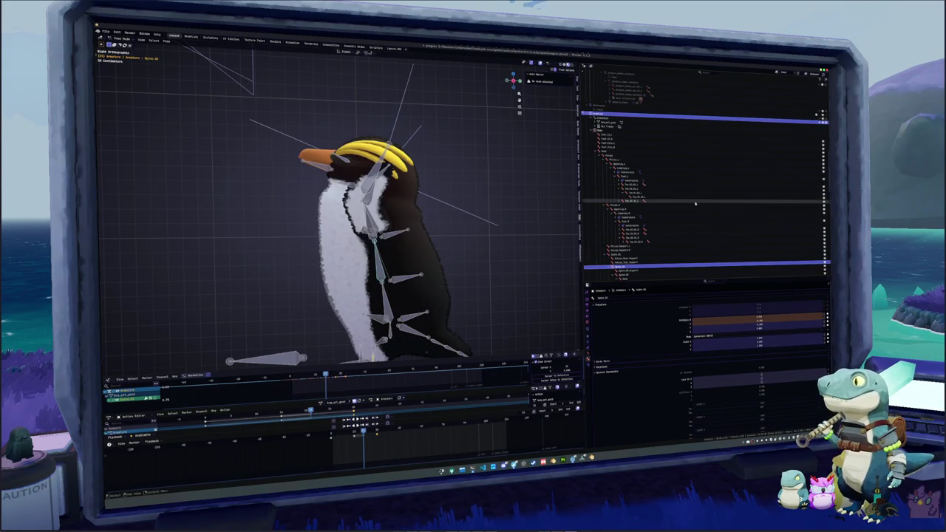
scroll(695, 203, up, 10)
scroll(604, 148, up, 8)
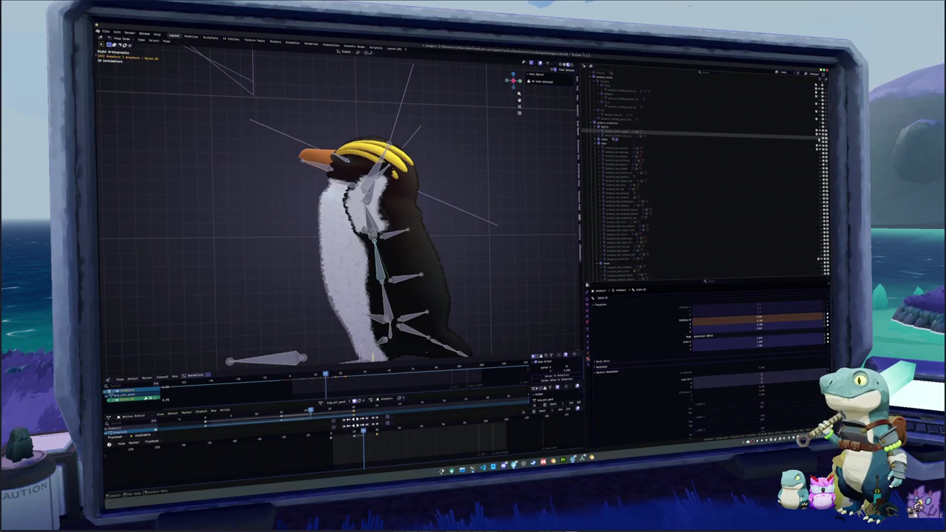
click(822, 137)
mouse_move(458, 229)
mouse_down()
mouse_move(428, 233)
mouse_move(495, 245)
mouse_up()
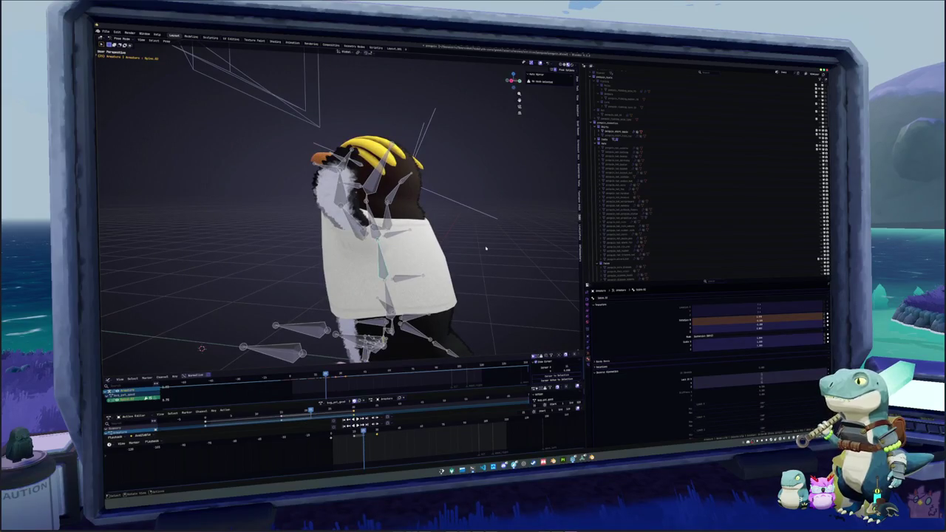
Step: Keyframe the changed bone property in side view and step between frames to check it
key(KP_1)
key(KP_3)
key(alt+i)
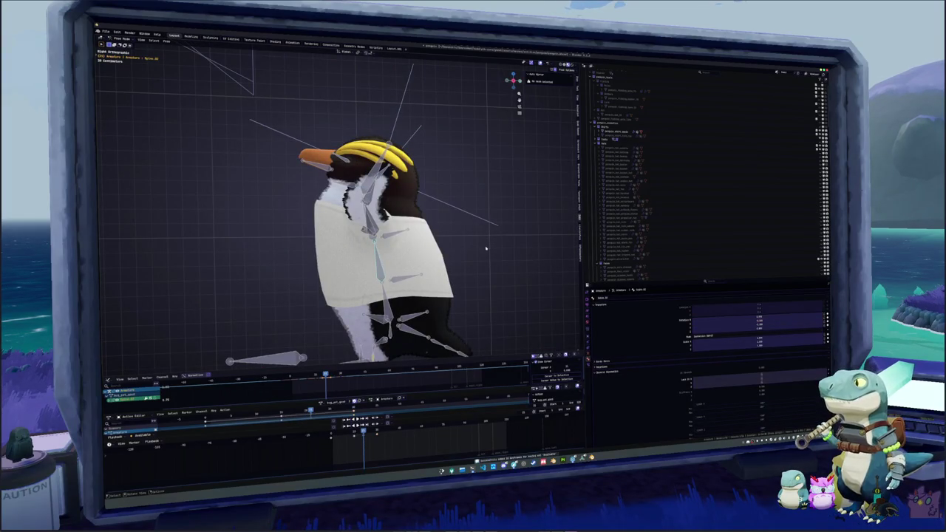
key(Down)
key(Up)
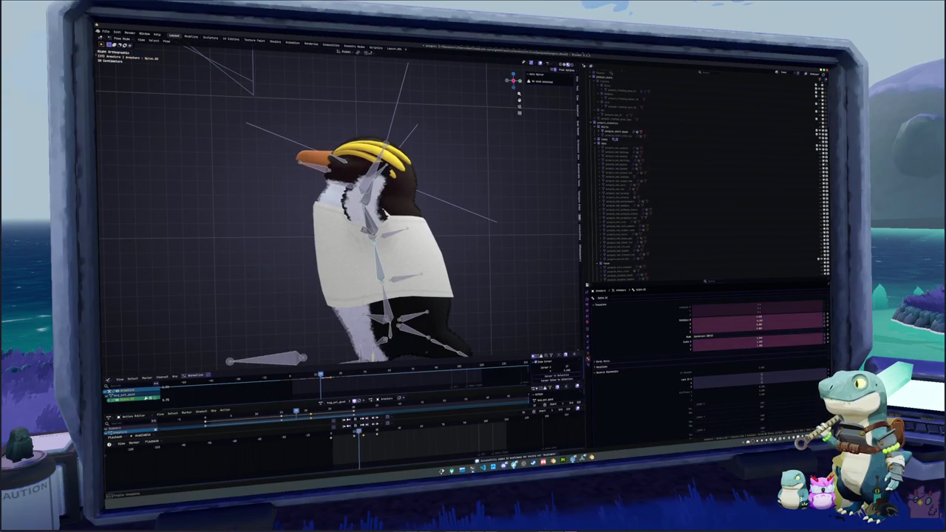
scroll(340, 207, up, 2)
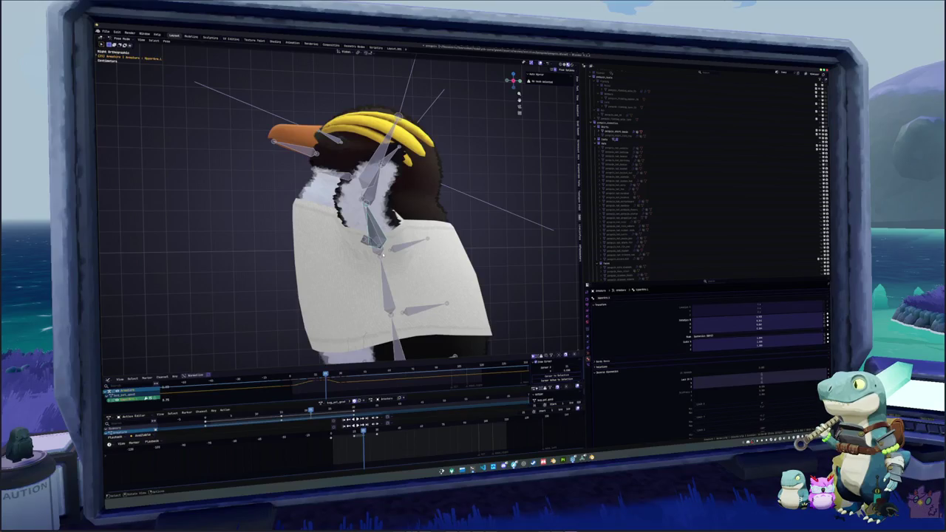
Step: Rotate Spine.02, then, in front view, rotate another upper-body bone
click(388, 177)
key(r)
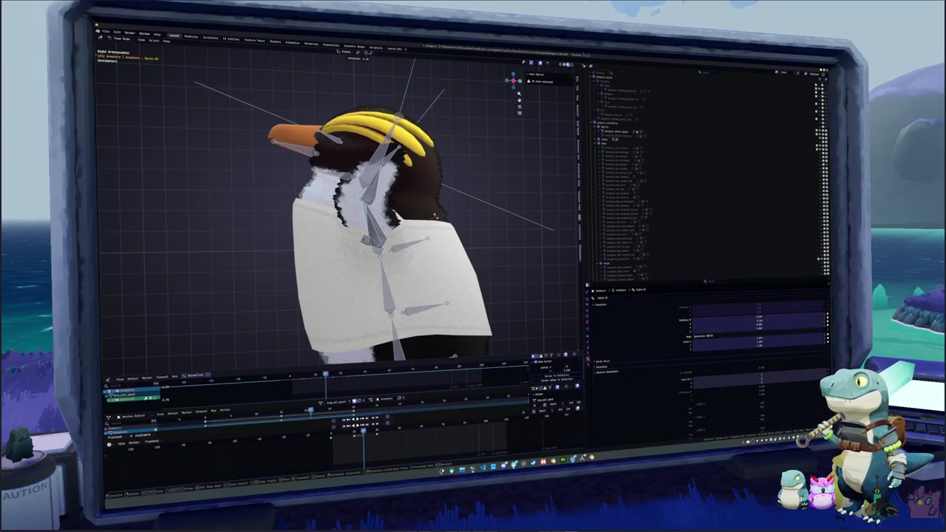
click(404, 233)
key(KP_1)
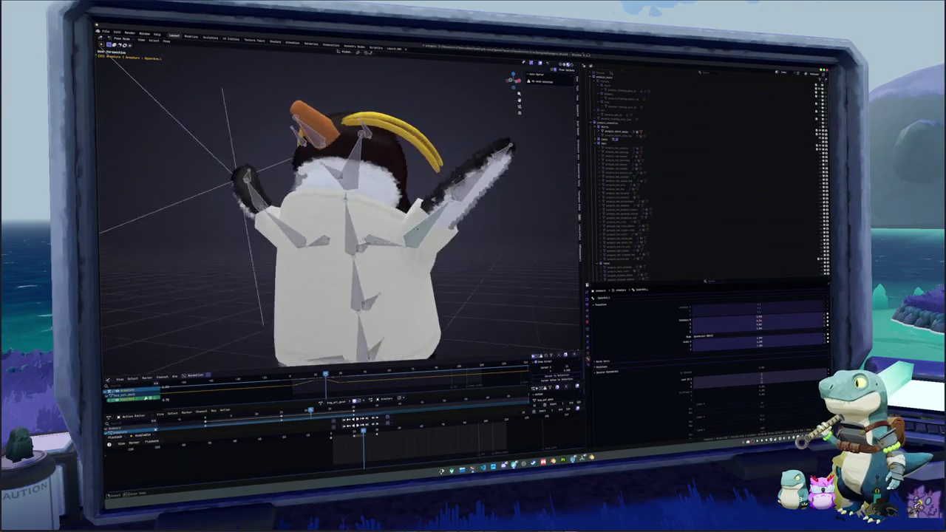
key(r)
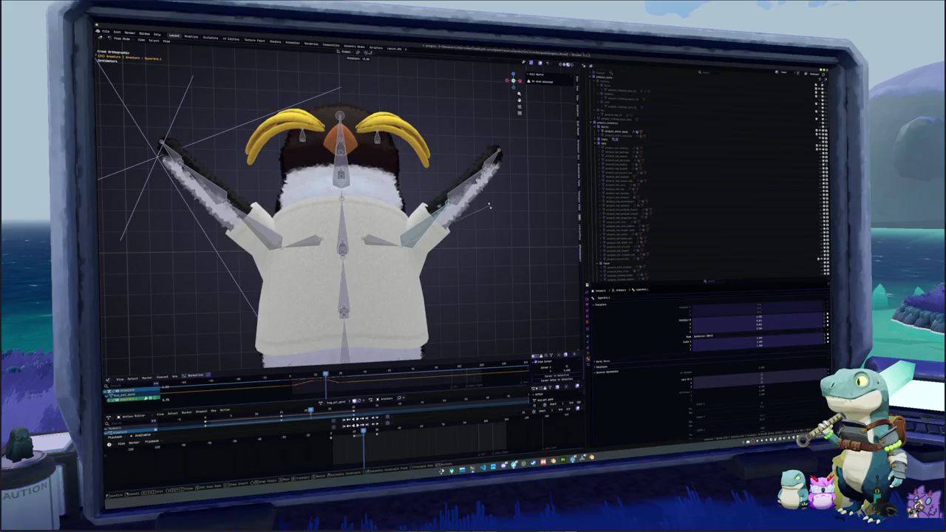
click(489, 208)
scroll(478, 219, down, 2)
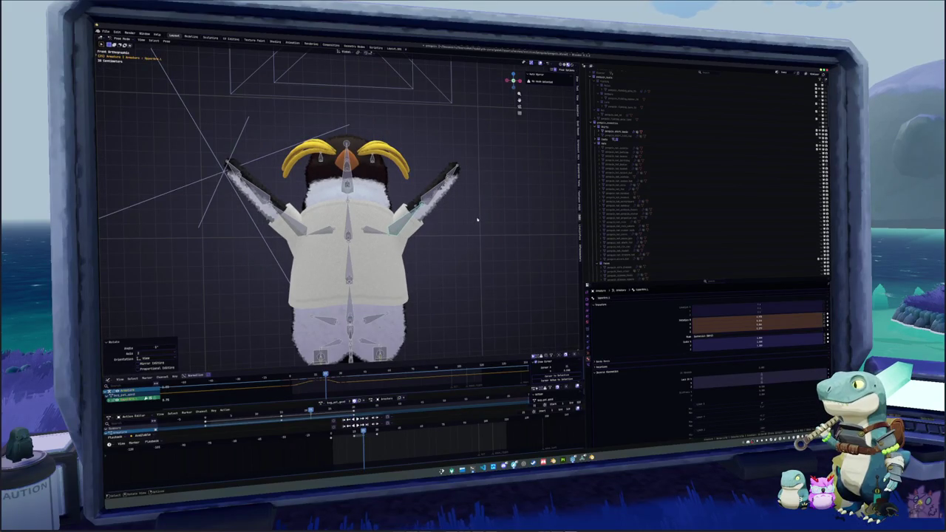
scroll(477, 219, down, 1)
Step: Key the pose for all bones and play the animation, watching from side and elevated views
key(a)
key(i)
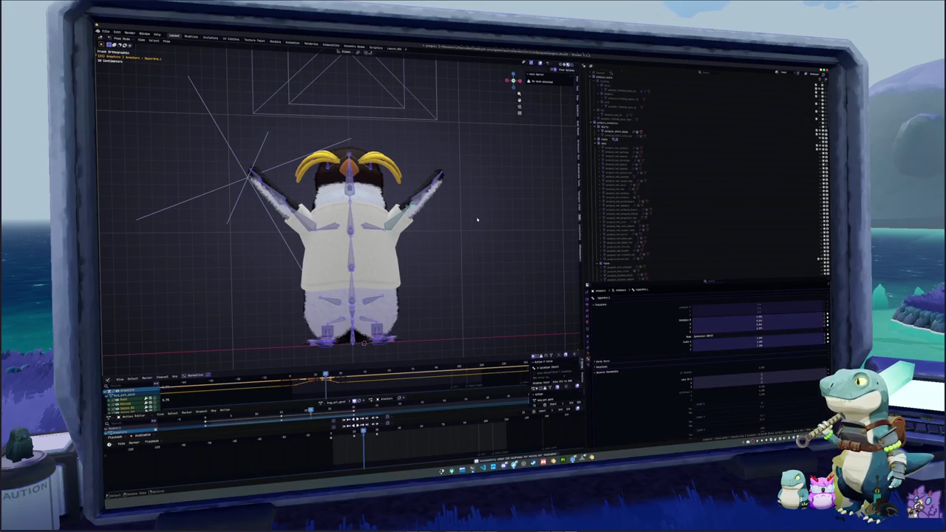
key(space)
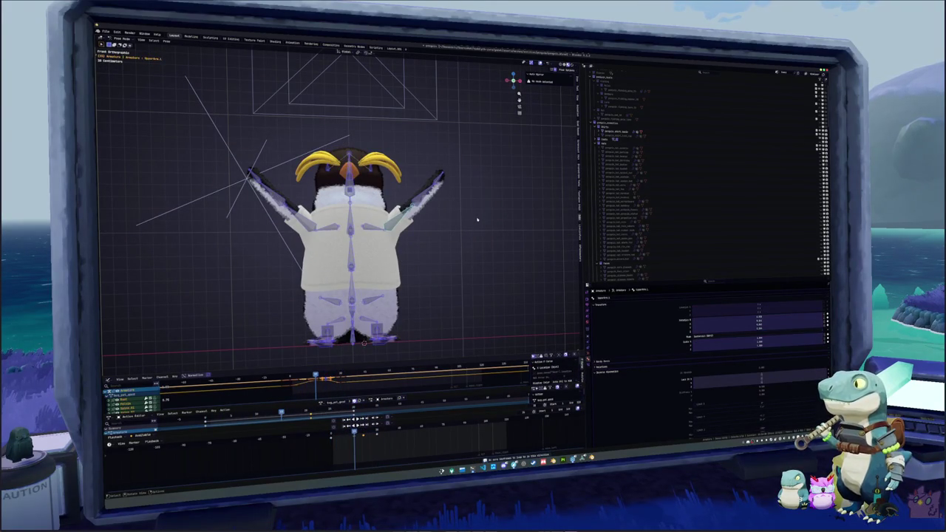
key(KP_4)
key(KP_4)
key(KP_4)
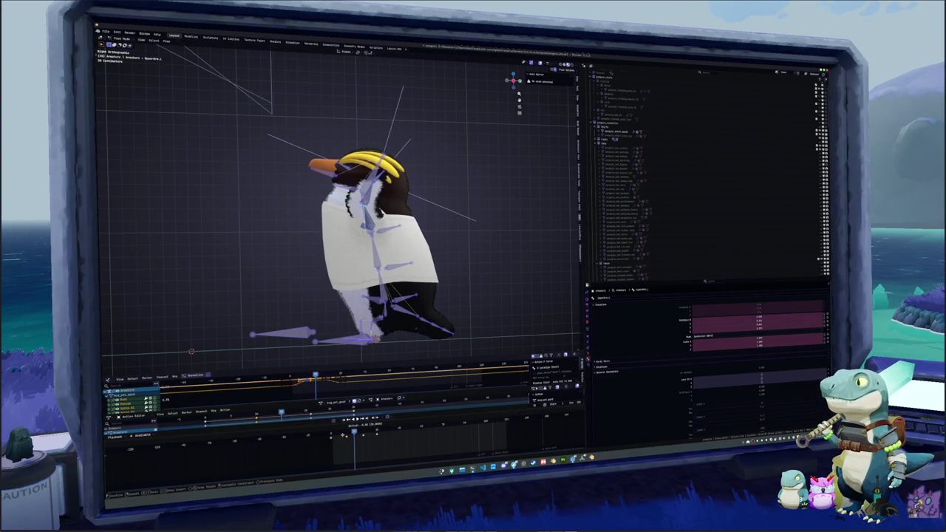
key(KP_8)
key(KP_8)
key(KP_8)
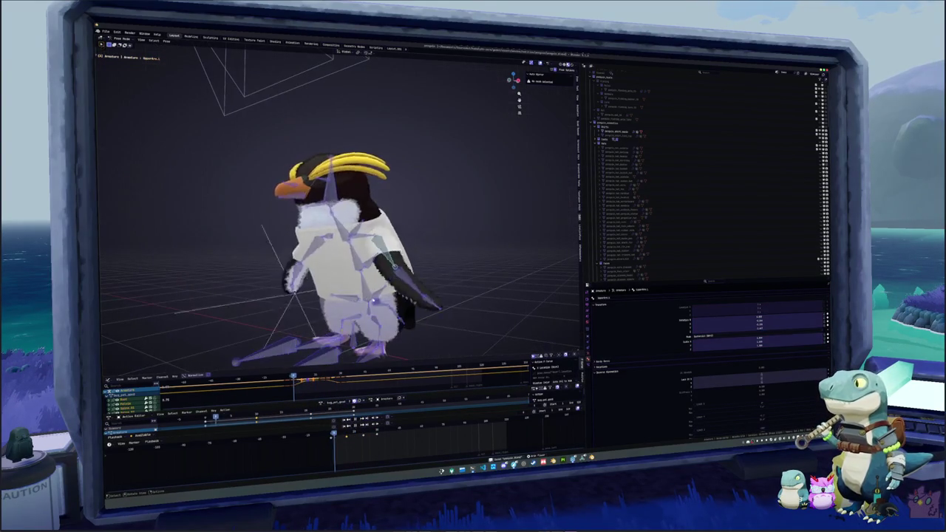
key(KP_8)
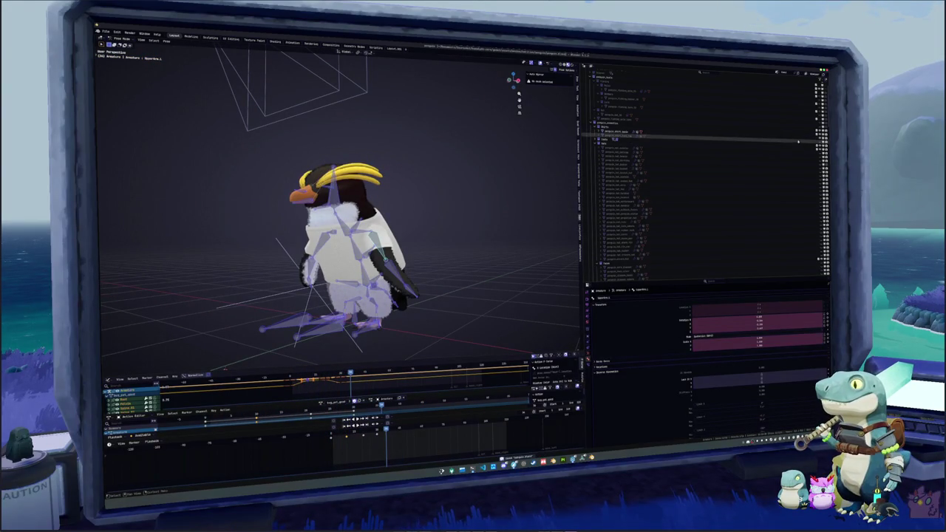
Step: Try the rig's other actions in the action list and settle on the T-pose action
click(485, 268)
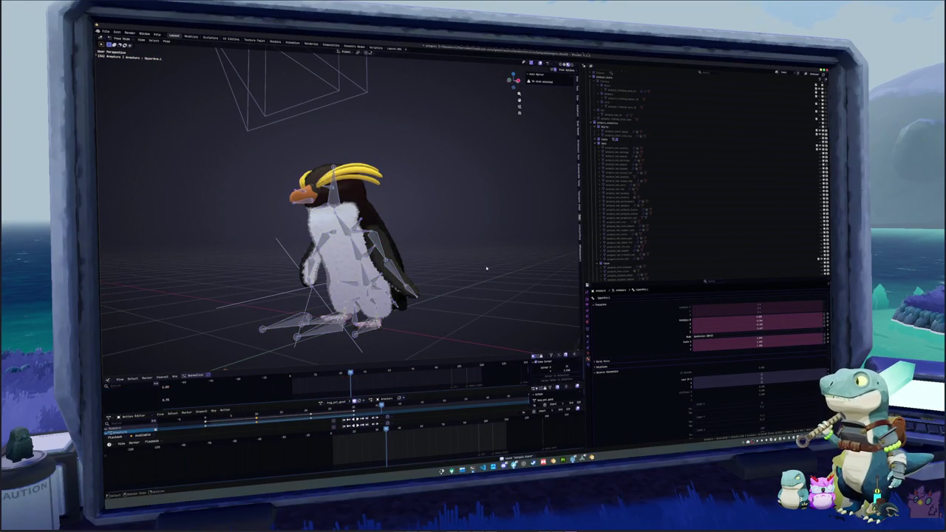
click(323, 404)
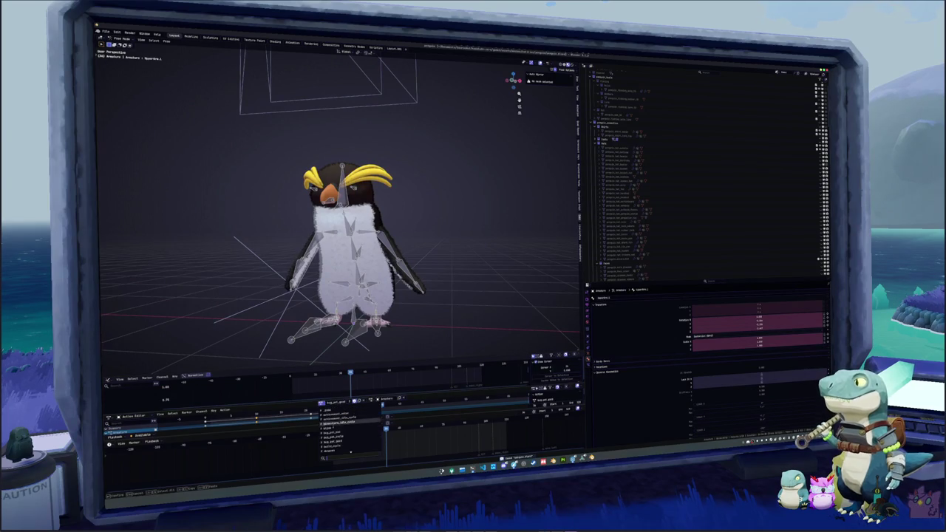
click(334, 437)
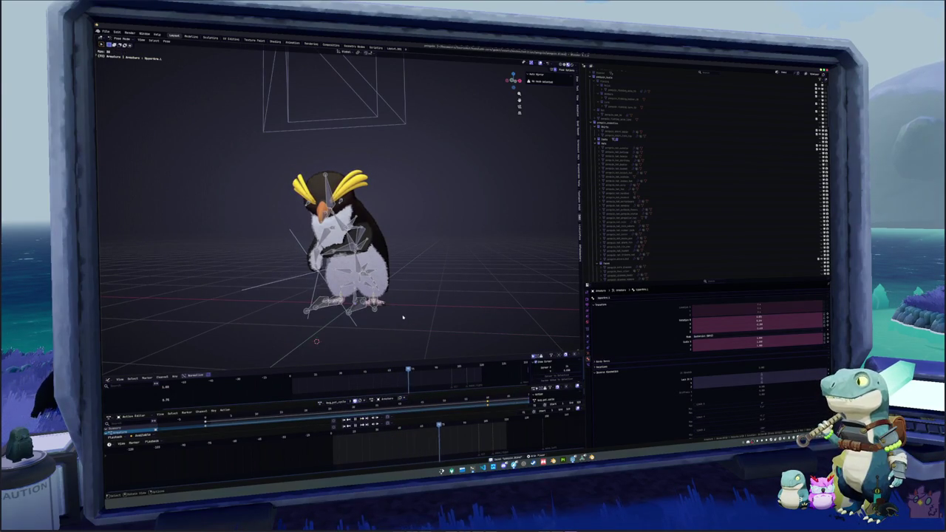
click(323, 404)
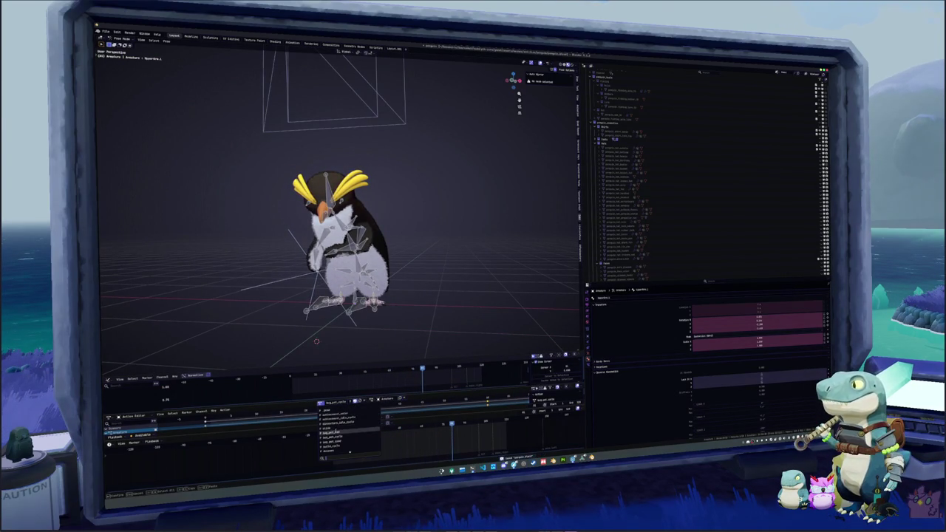
click(333, 431)
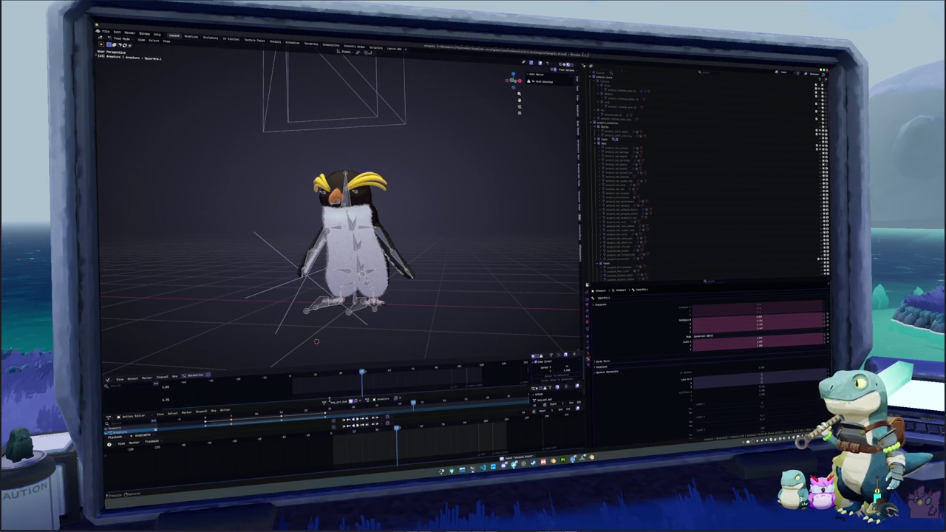
click(325, 403)
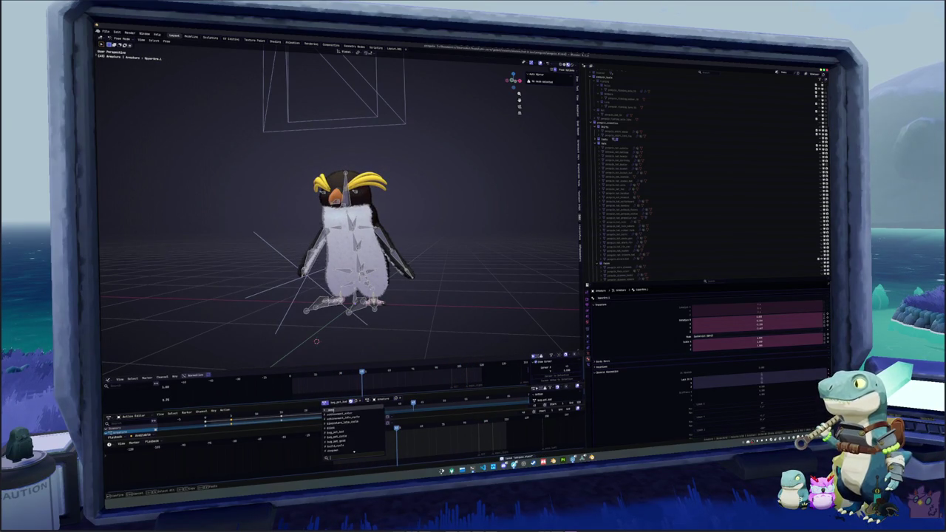
click(348, 410)
Step: Switch back to Object mode and box-select the whole penguin
key(ctrl+Tab)
scroll(427, 282, down, 2)
mouse_move(445, 302)
mouse_down()
mouse_move(249, 189)
mouse_move(249, 175)
mouse_up()
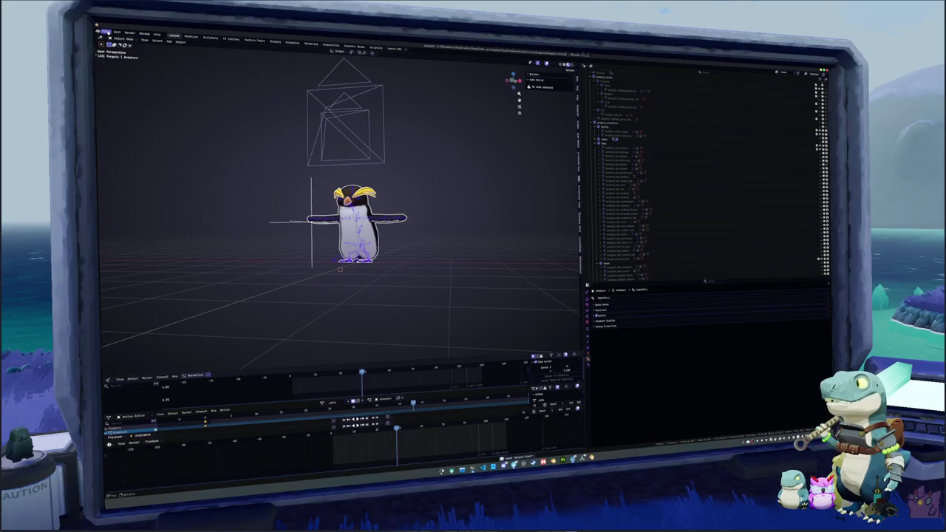
Step: Start a File > Export > glTF 2.0 export of the penguin
click(106, 32)
mouse_move(155, 112)
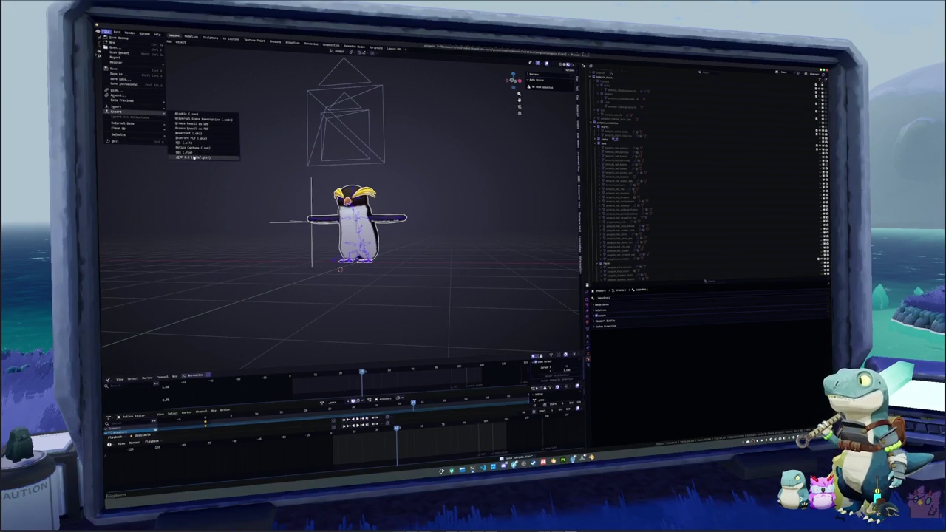
click(194, 157)
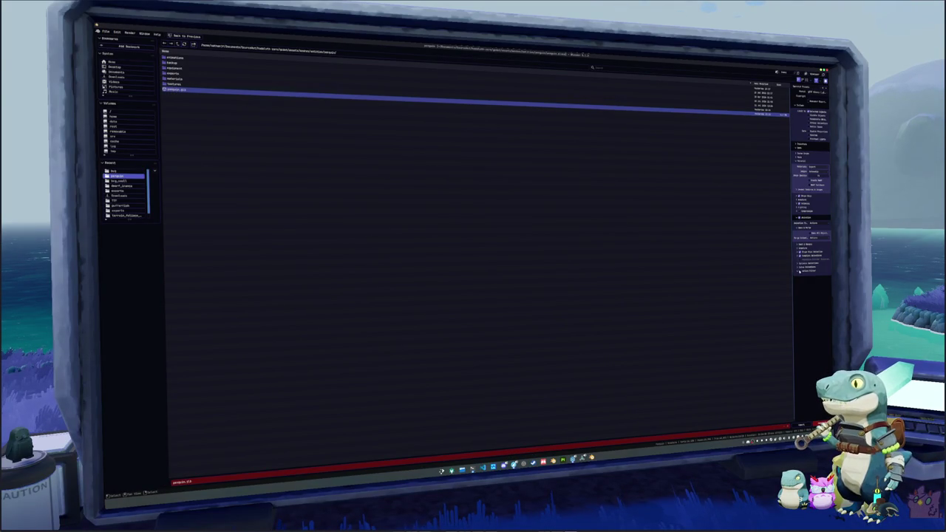
Step: Set the glTF export's Images option to None
click(799, 271)
drag(810, 297, 809, 385)
scroll(810, 363, down, 5)
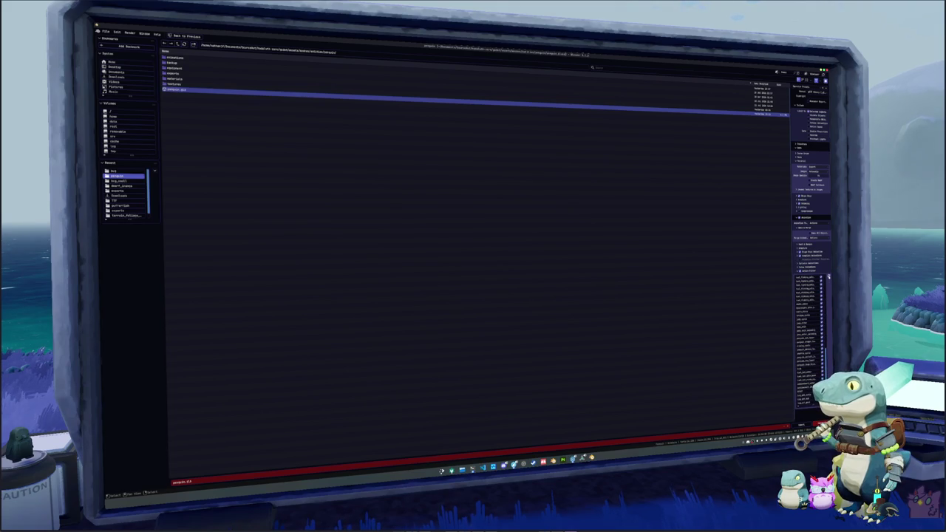
scroll(808, 368, up, 5)
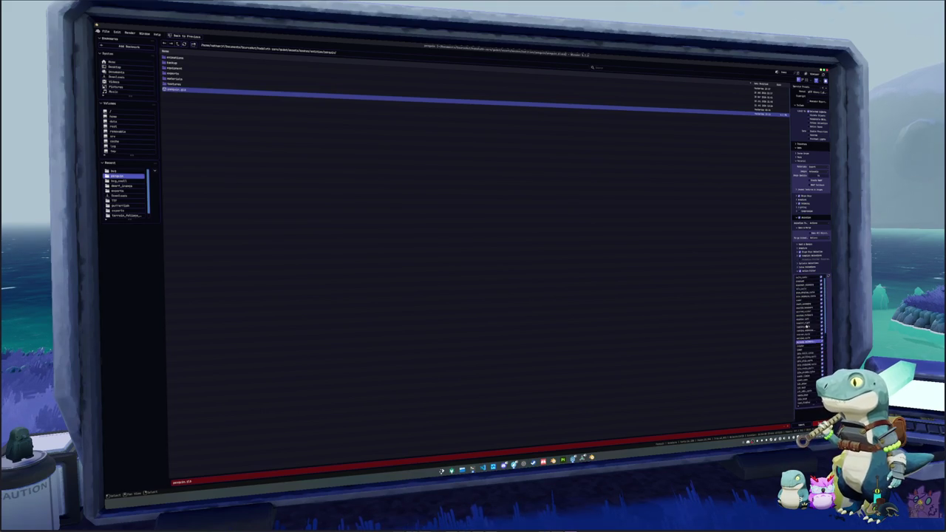
click(812, 169)
click(813, 190)
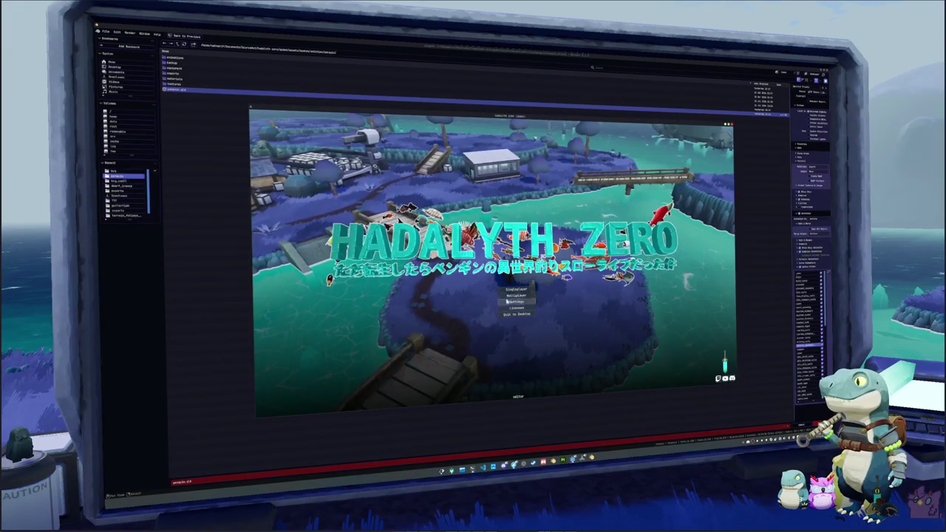
Step: Start a Singleplayer game from the Hadalyth Zero title menu
click(517, 290)
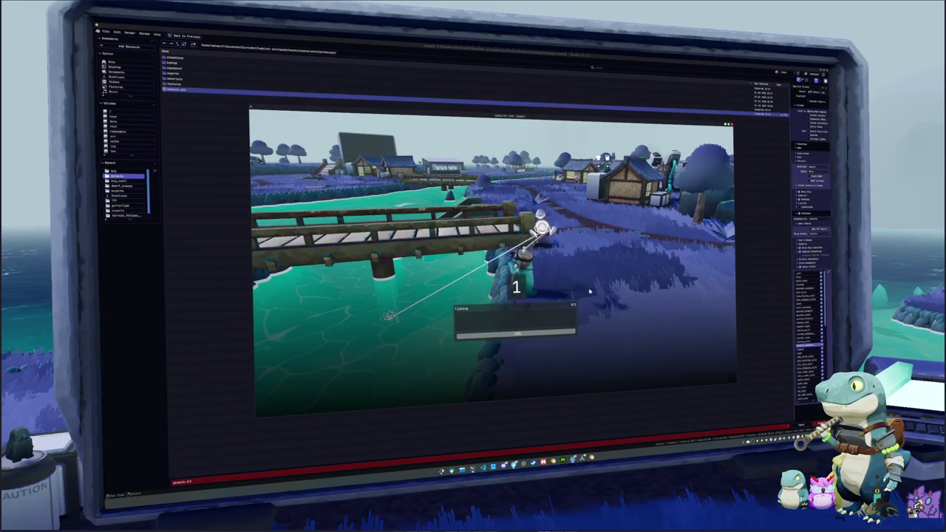
Step: Match the arrow-key fishing prompts to land an Atlantic Mackerel, then walk along the shore
key(Right)
key(Left)
key(Left)
key(Right)
key(Down)
key(Left)
key(Right)
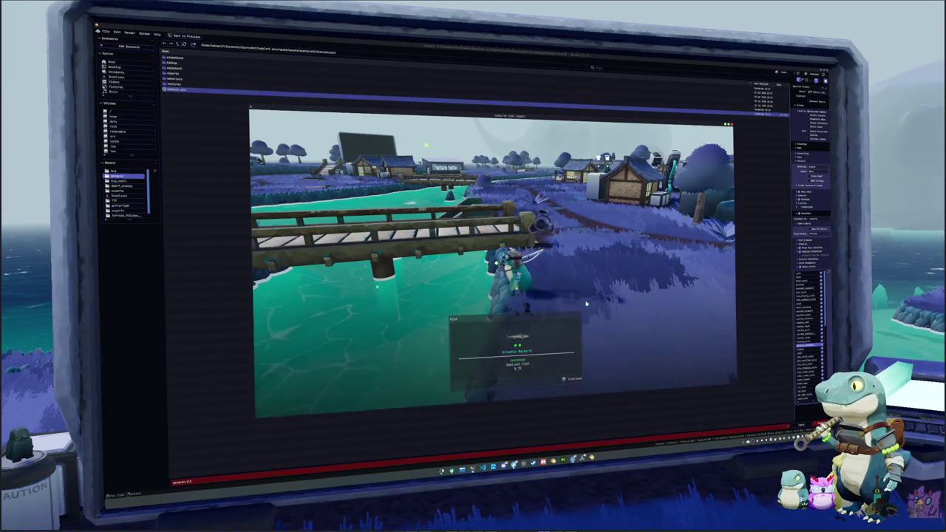
key(Return)
key(s)
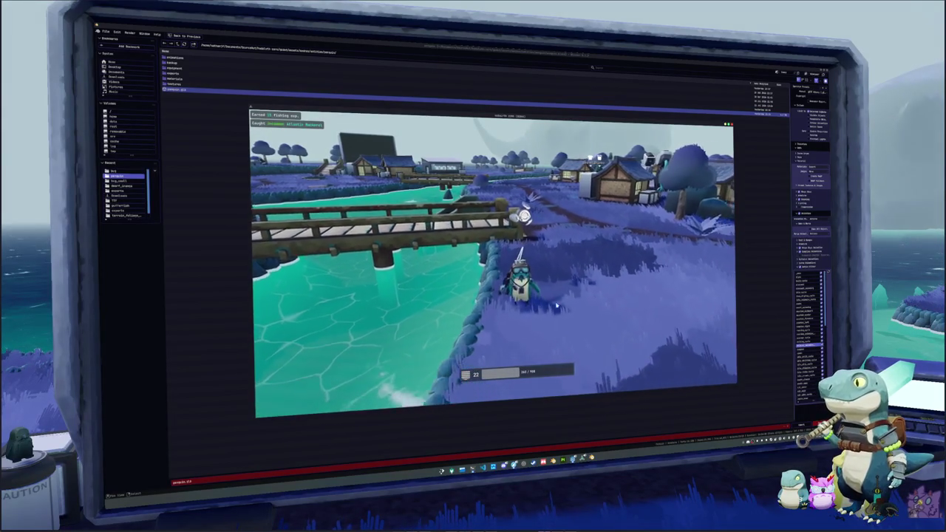
key(a)
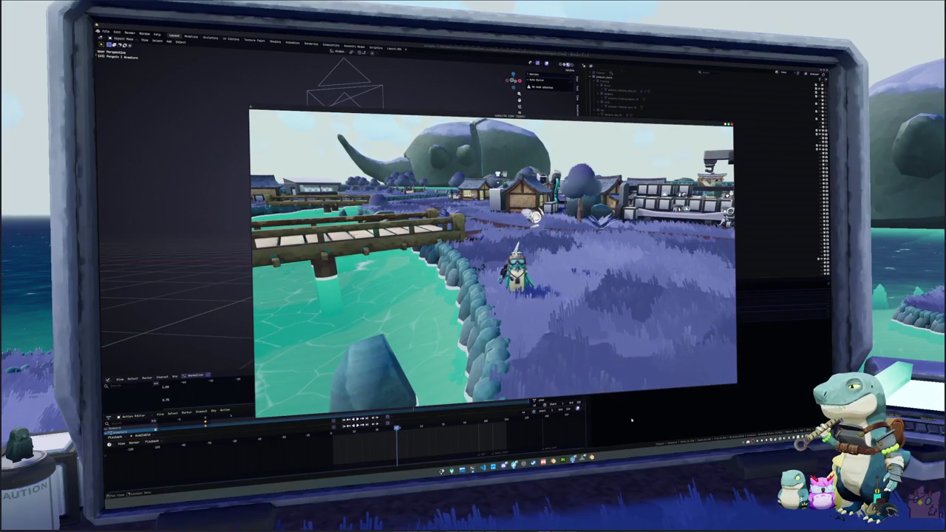
Step: Leave the running game window to get back to the desktop
key(alt+Tab)
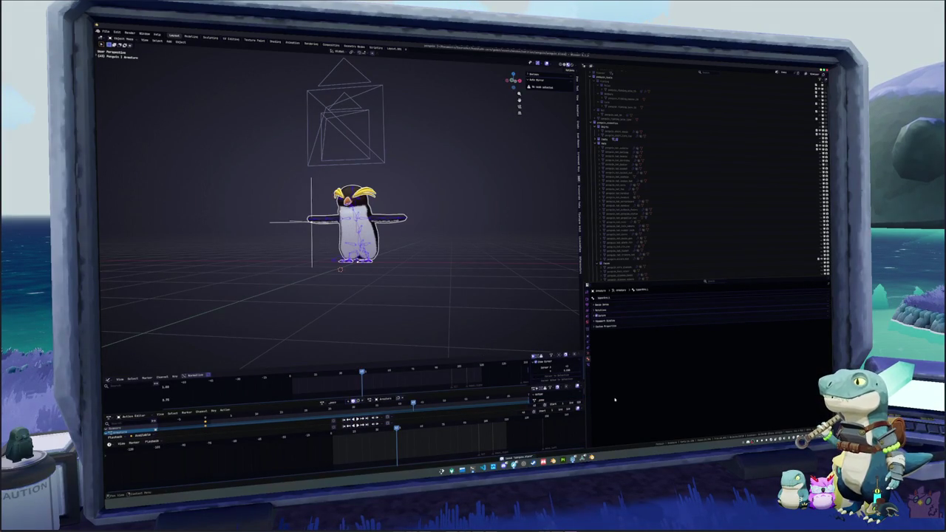
Step: Bring the Godot editor with the Bug scene to the front via its taskbar preview
mouse_move(573, 458)
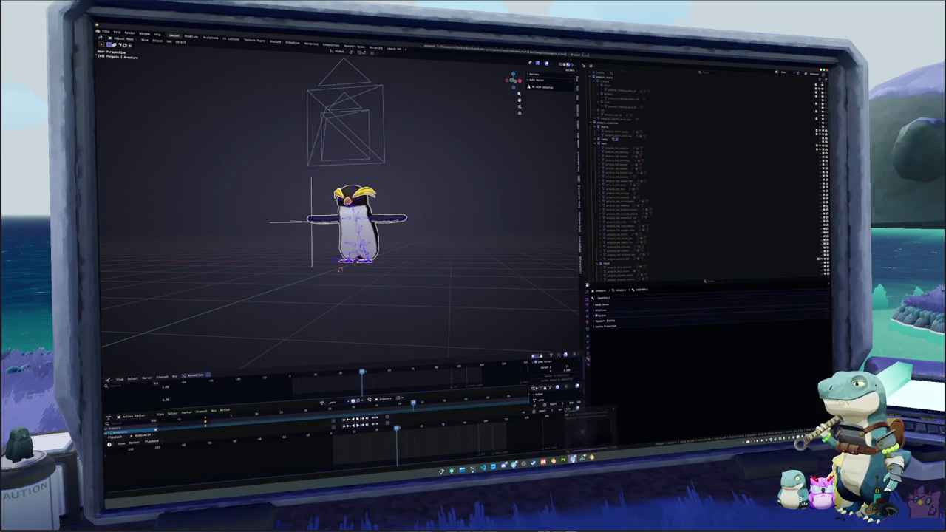
click(500, 444)
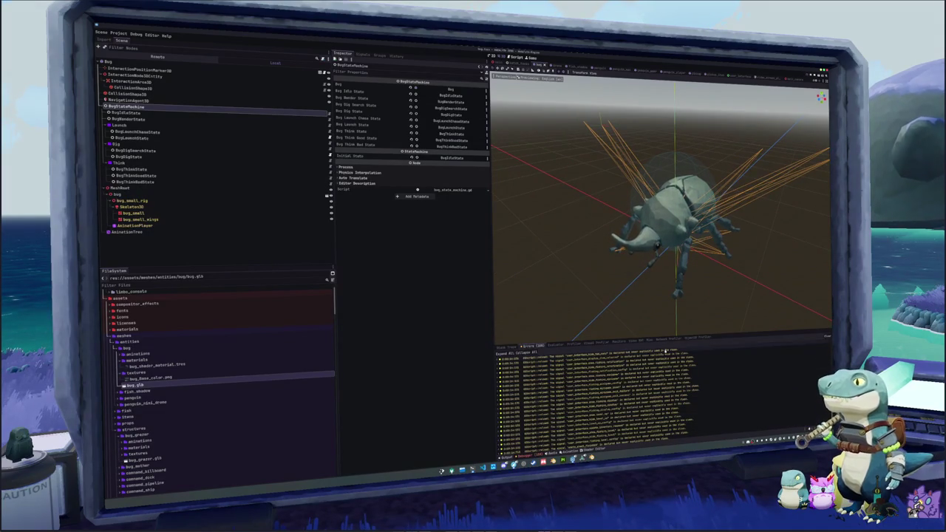
Step: Bring VS Code to the front, showing the bug state machine script
key(alt+Tab)
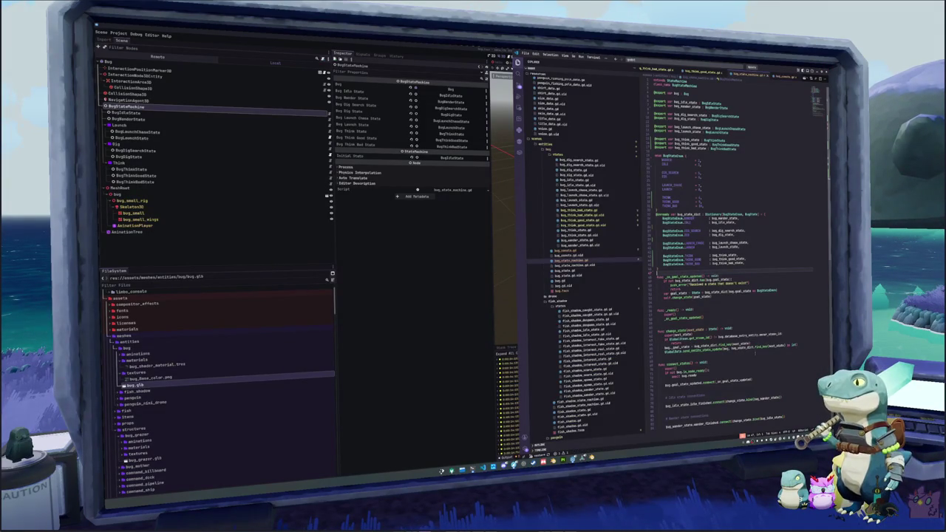
Step: Back in Godot, save the Bug scene and switch to the penguin scene
key(alt+Tab)
key(ctrl+s)
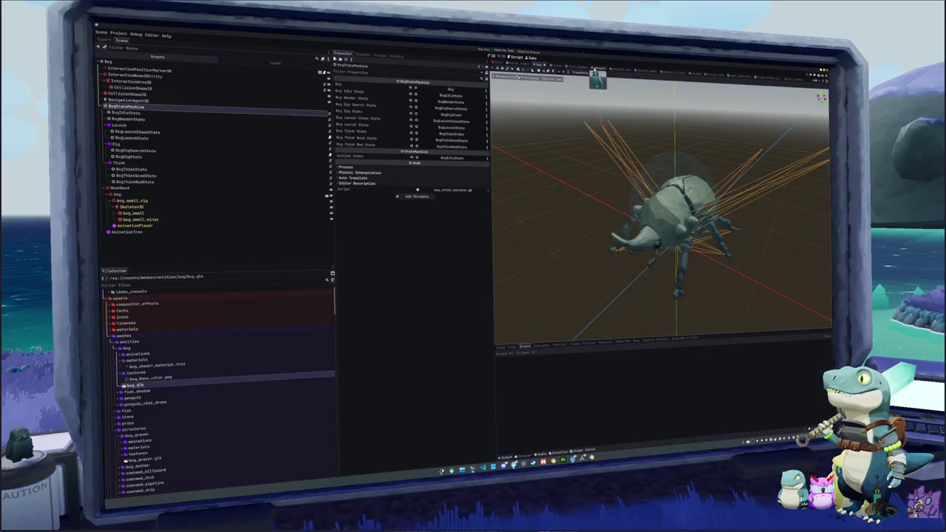
click(596, 69)
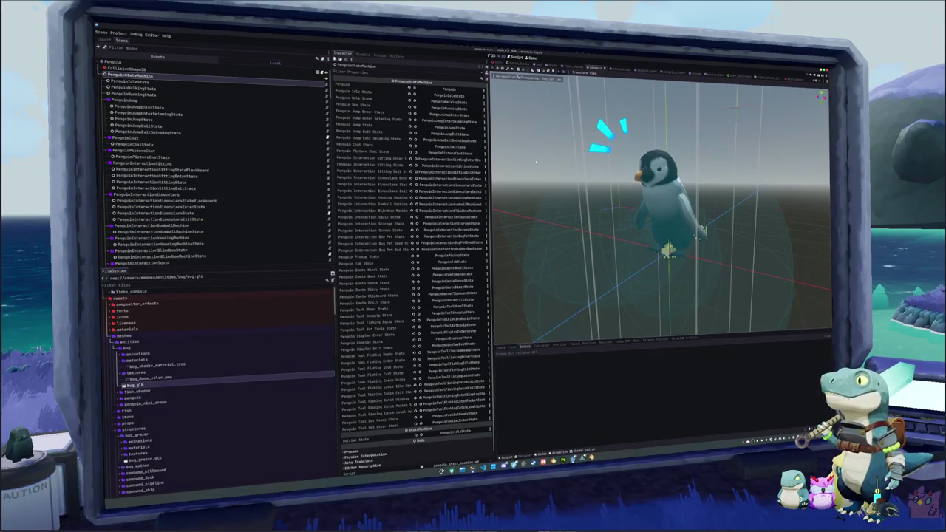
Step: Show the Animation panel and open penguin.glb's Advanced Import Settings from entities/penguin
click(558, 447)
scroll(181, 399, down, 2)
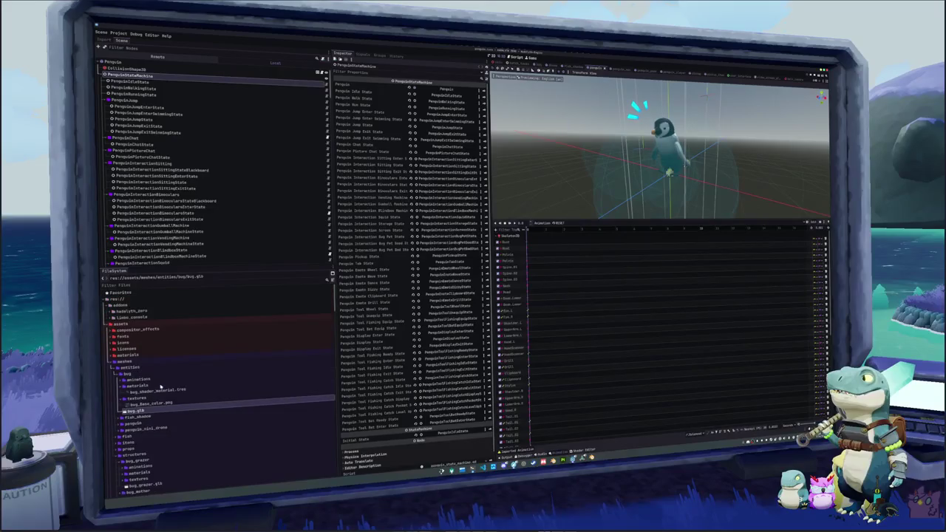
scroll(157, 414, down, 3)
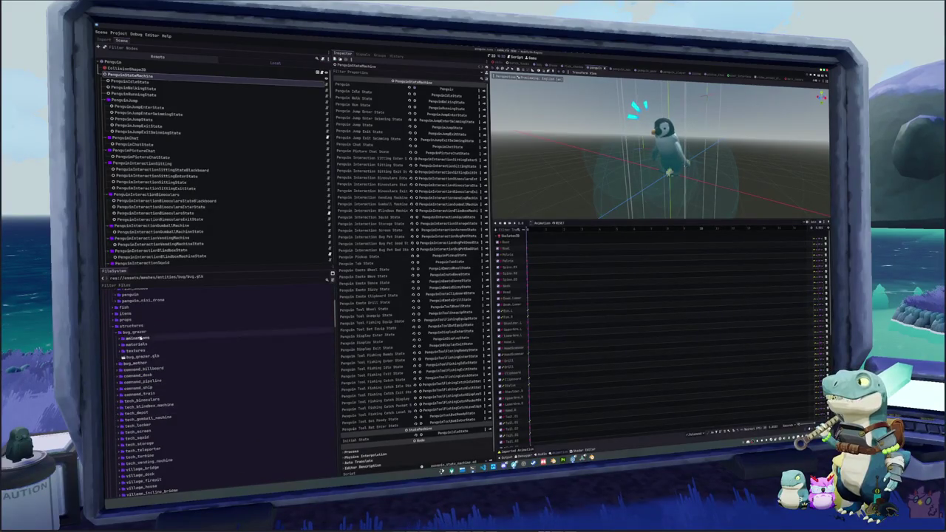
double_click(132, 326)
double_click(135, 368)
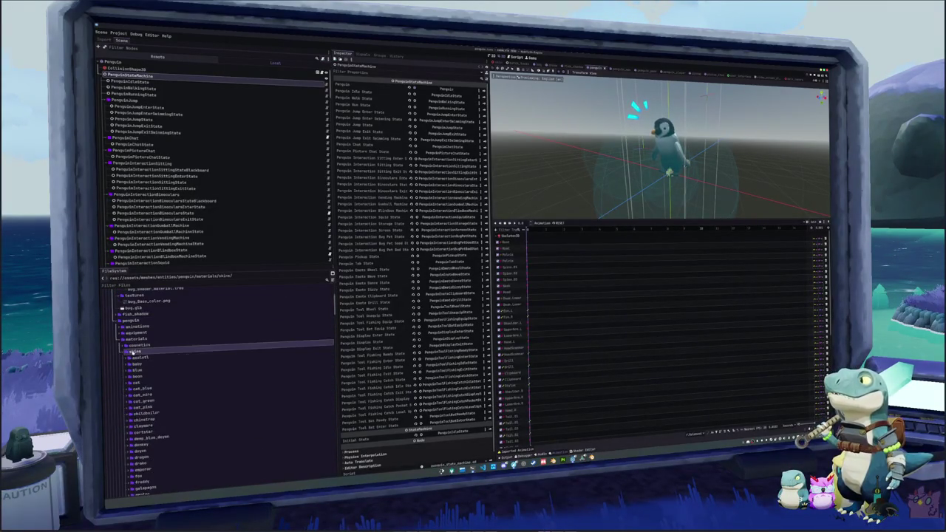
click(134, 338)
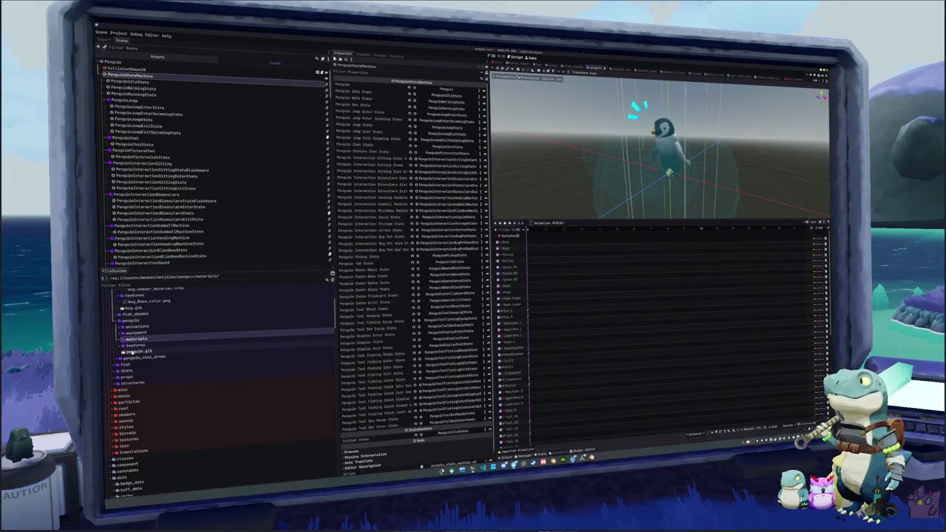
double_click(137, 351)
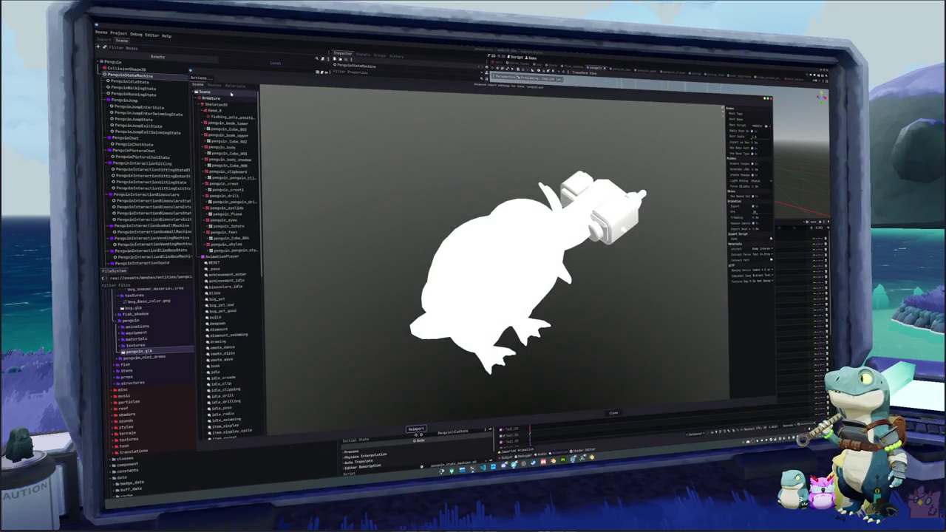
Step: Save animations to the current folder, preview bug_pet_bad and bug_pet_good, then reimport penguin.glb
click(209, 77)
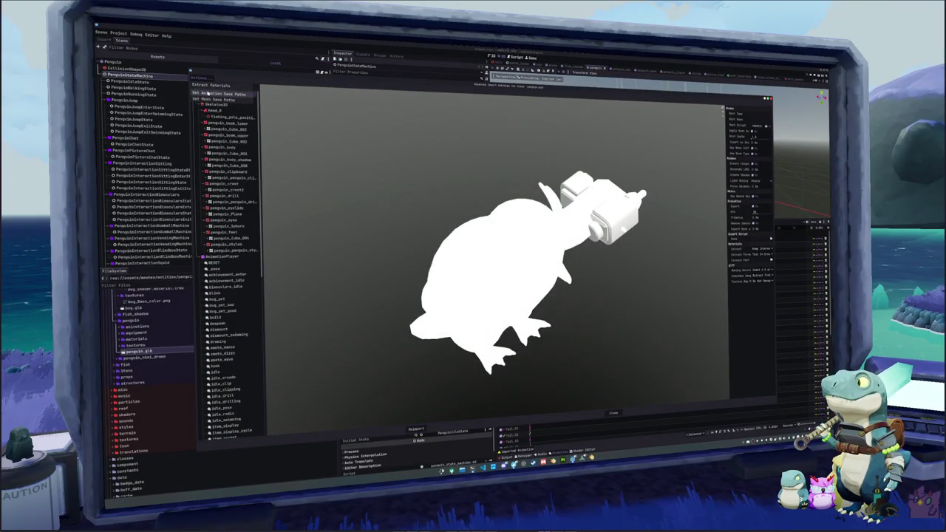
click(211, 94)
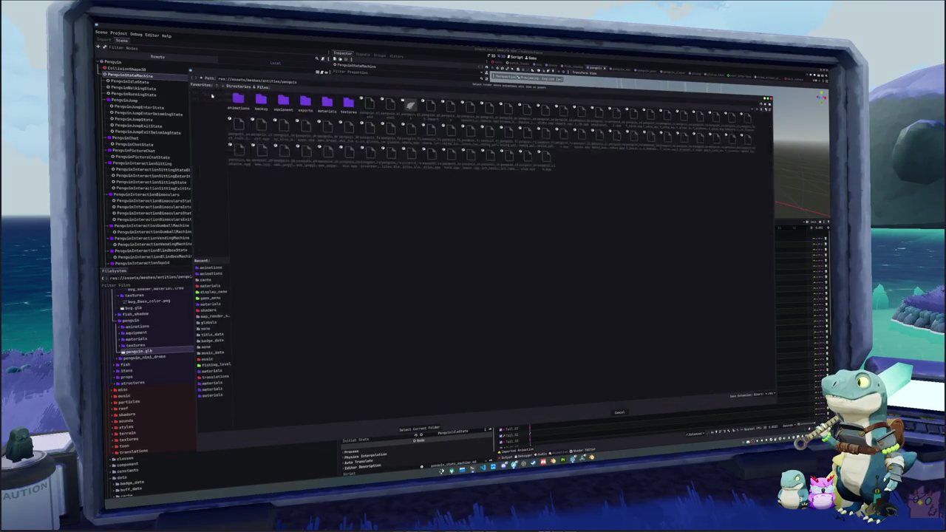
click(407, 432)
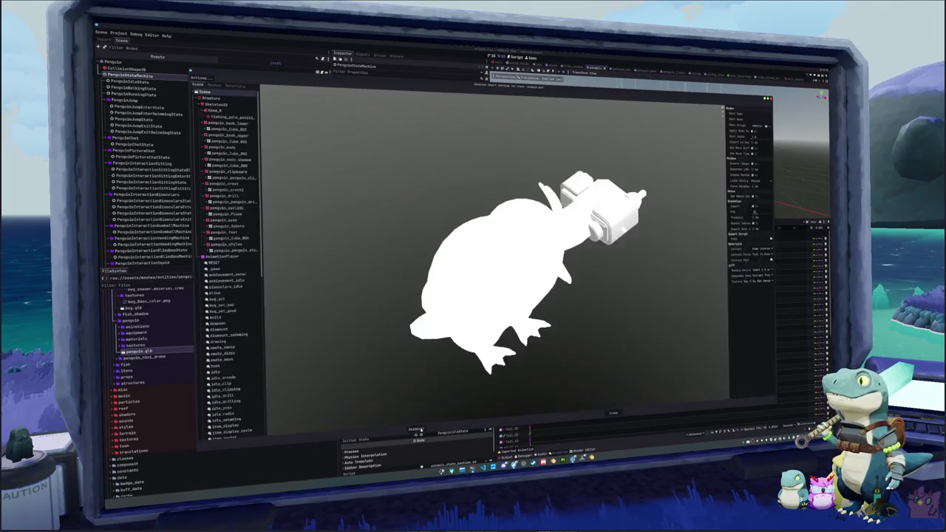
click(228, 304)
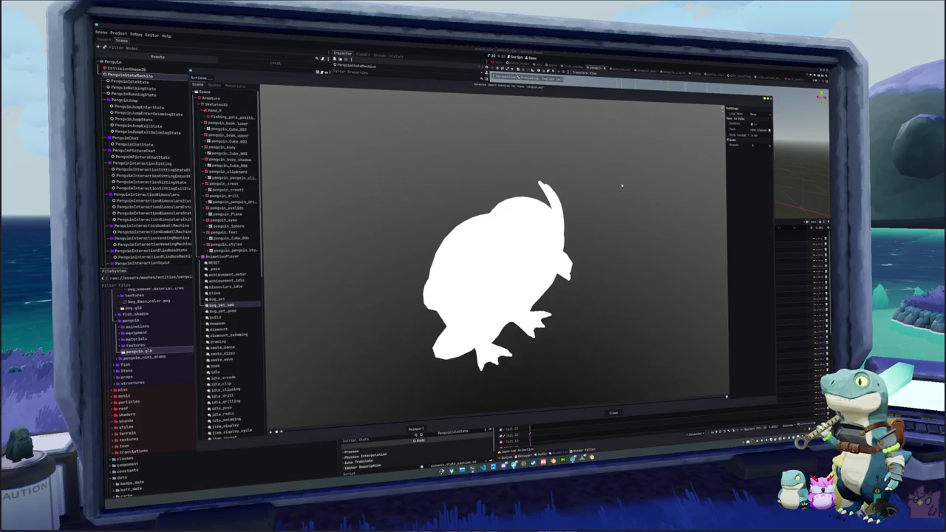
click(212, 311)
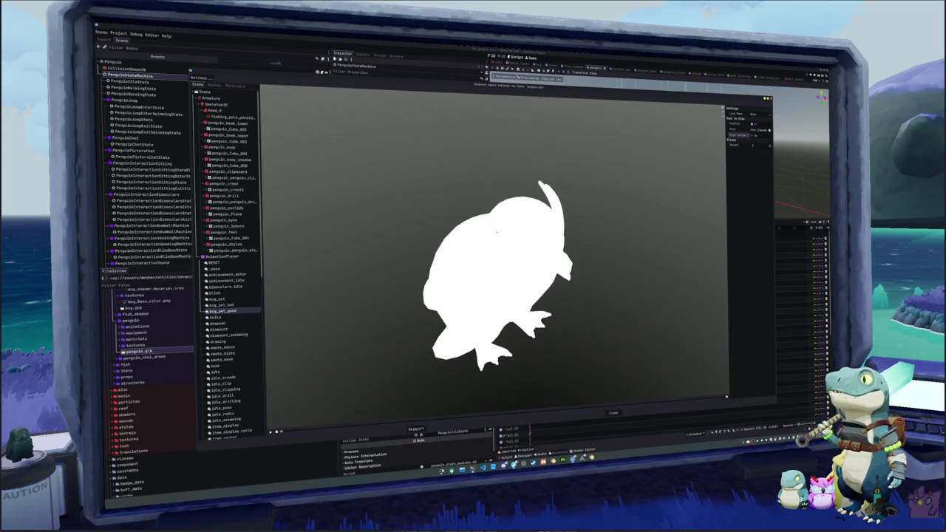
click(416, 429)
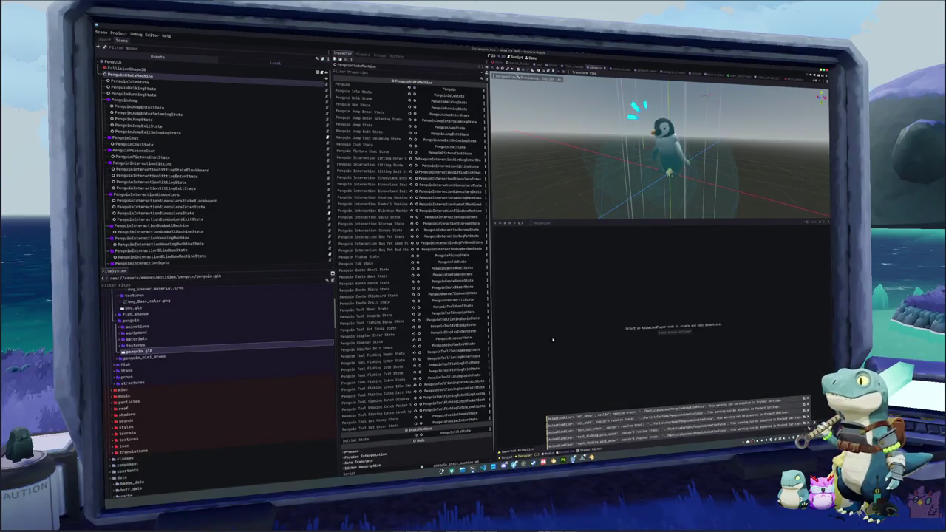
Step: Inspect the @-named RemoteTransform3D nodes under the penguin's skeleton
scroll(228, 199, down, 10)
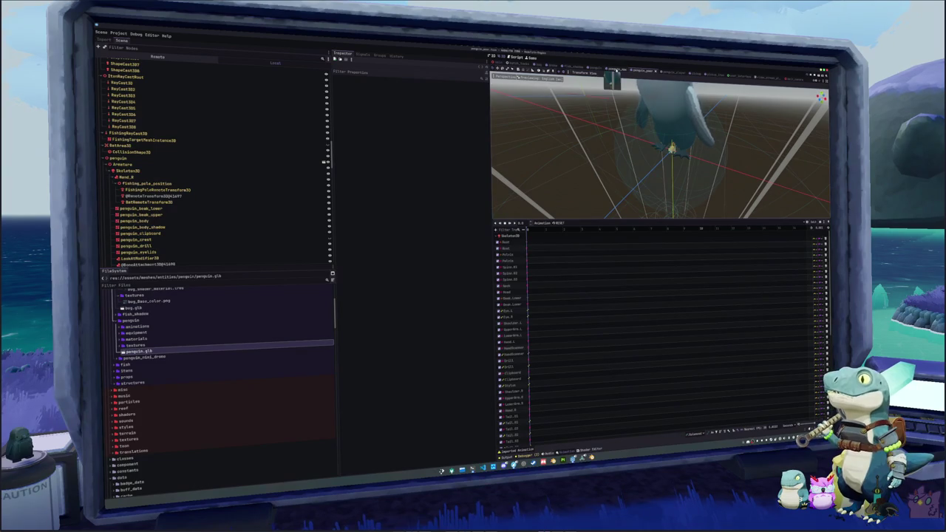
click(152, 211)
scroll(153, 210, down, 3)
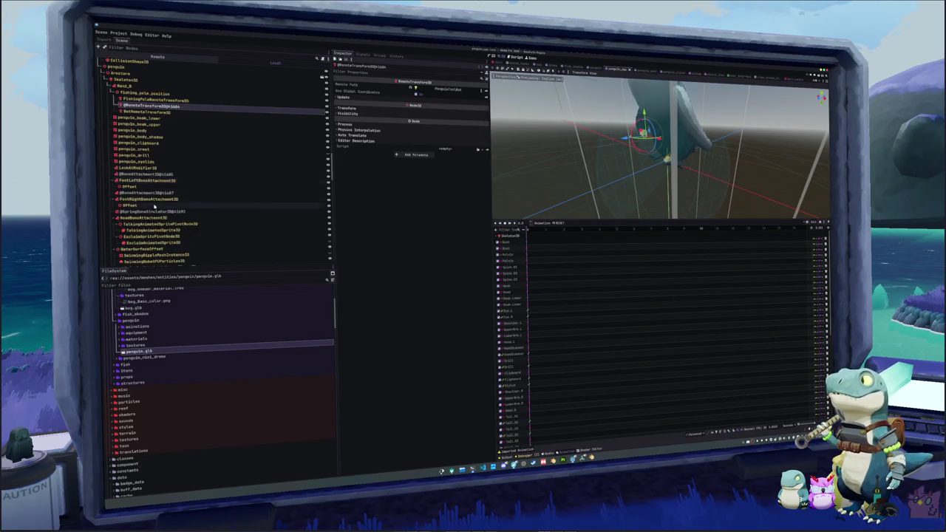
click(152, 212)
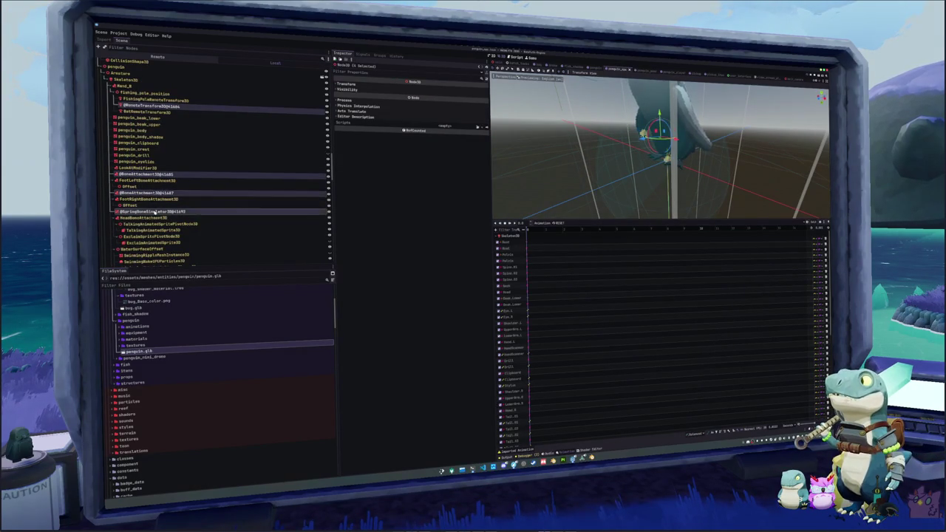
scroll(154, 214, down, 10)
scroll(156, 219, down, 15)
scroll(163, 210, up, 10)
scroll(163, 210, down, 5)
scroll(163, 211, up, 5)
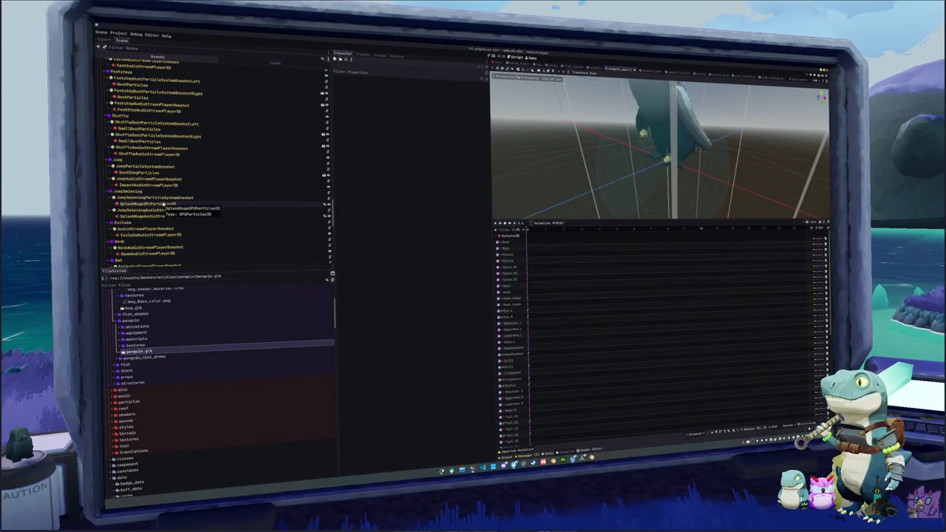
Step: In penguin_pose, select the stray RemoteTransform3D nodes and save the scene
click(643, 70)
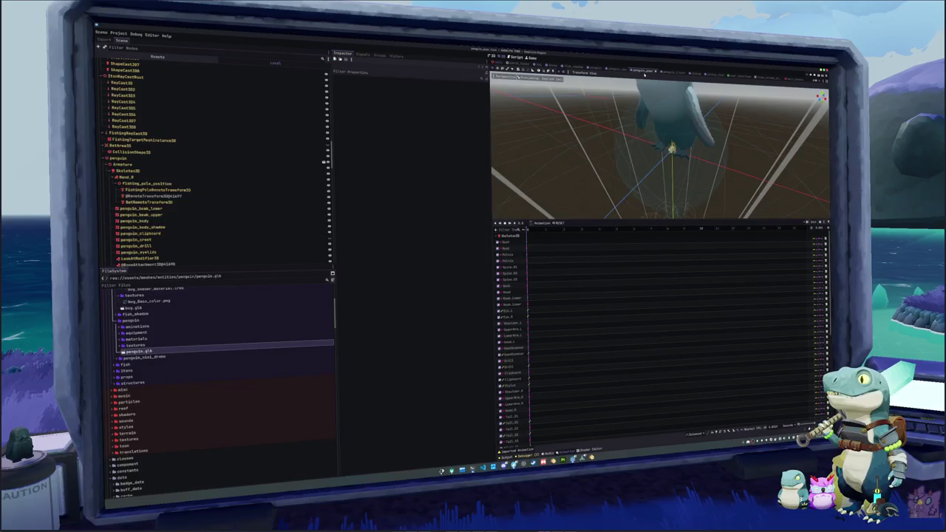
click(157, 196)
scroll(157, 196, down, 2)
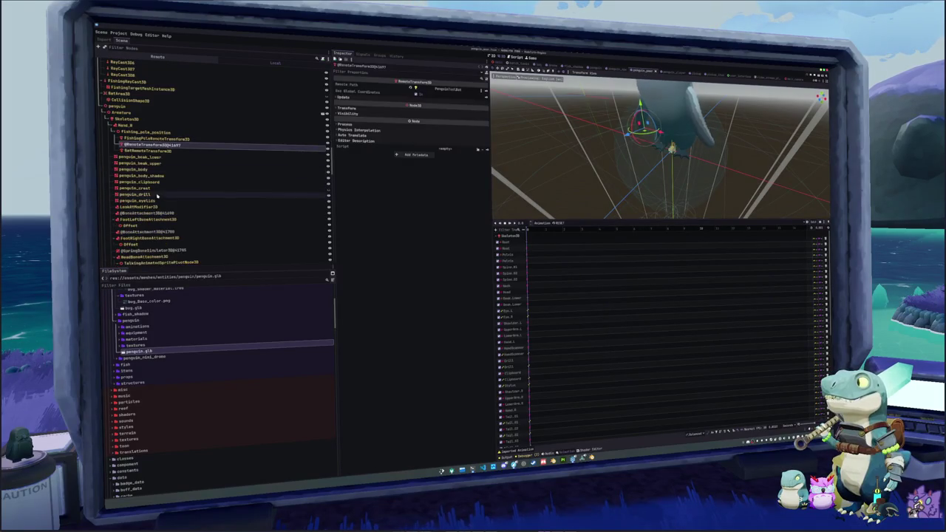
ctrl+click(152, 213)
ctrl+click(158, 231)
ctrl+click(170, 249)
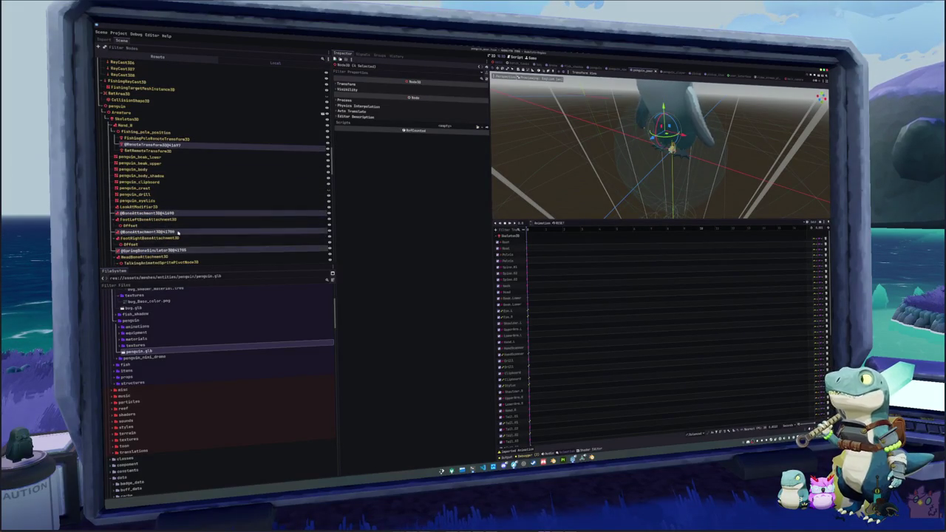
scroll(177, 235, up, 8)
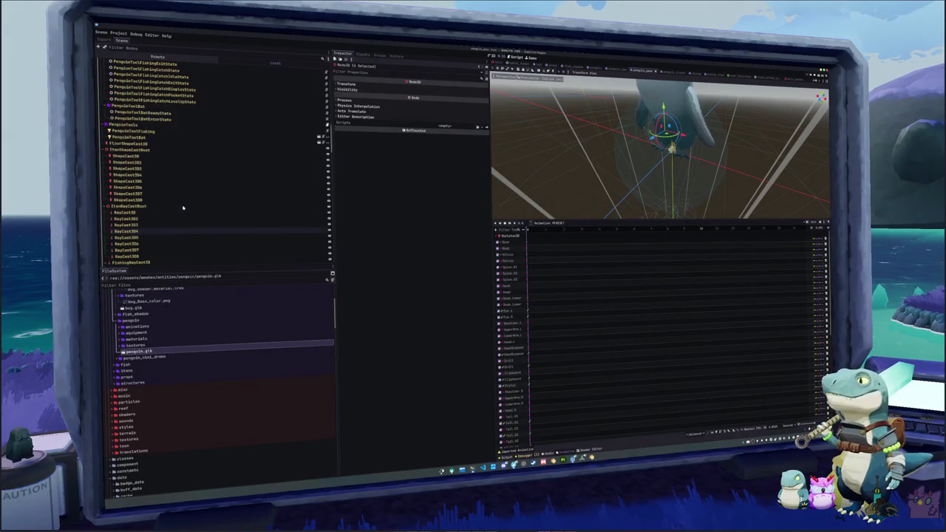
key(ctrl+s)
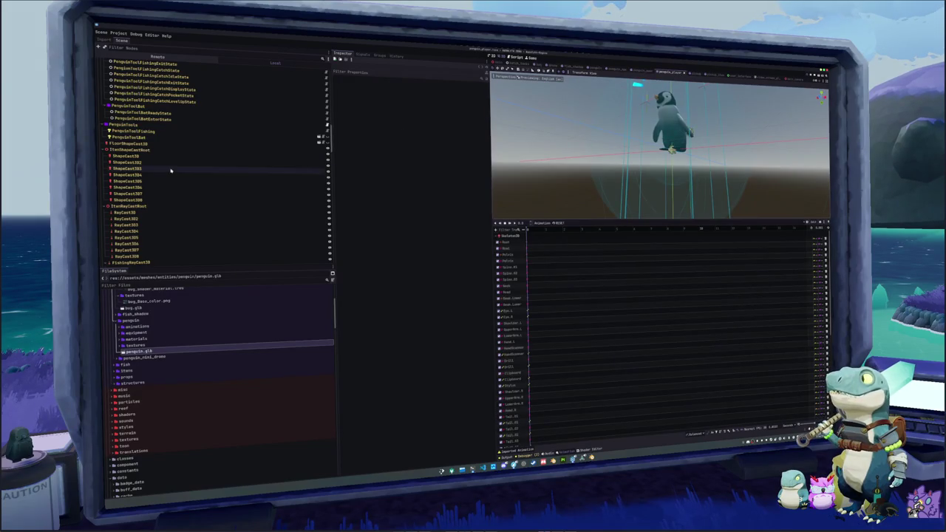
Step: Delete the four stray @-named nodes from penguin_pose, then return to the penguin scene
scroll(176, 167, up, 10)
scroll(176, 167, down, 15)
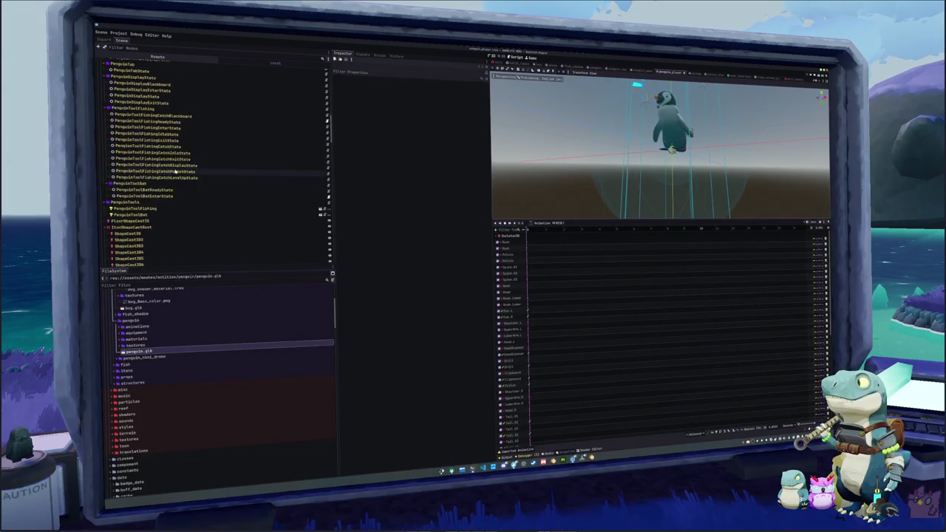
click(155, 119)
ctrl+click(152, 188)
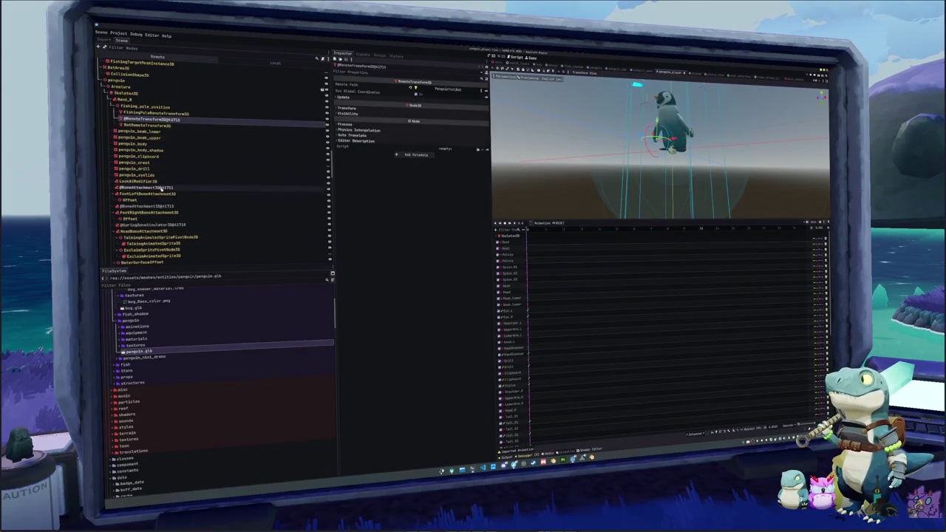
ctrl+click(151, 207)
ctrl+click(165, 225)
scroll(214, 215, up, 3)
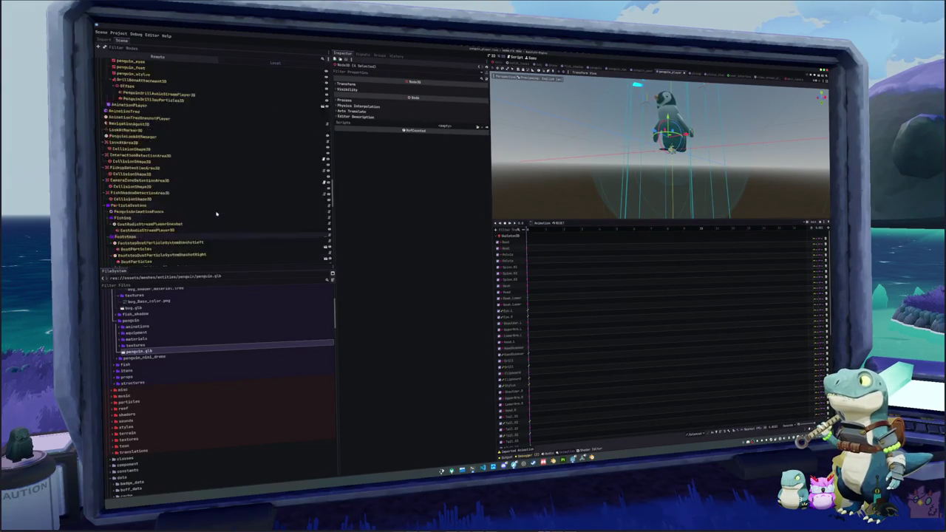
key(Delete)
key(Return)
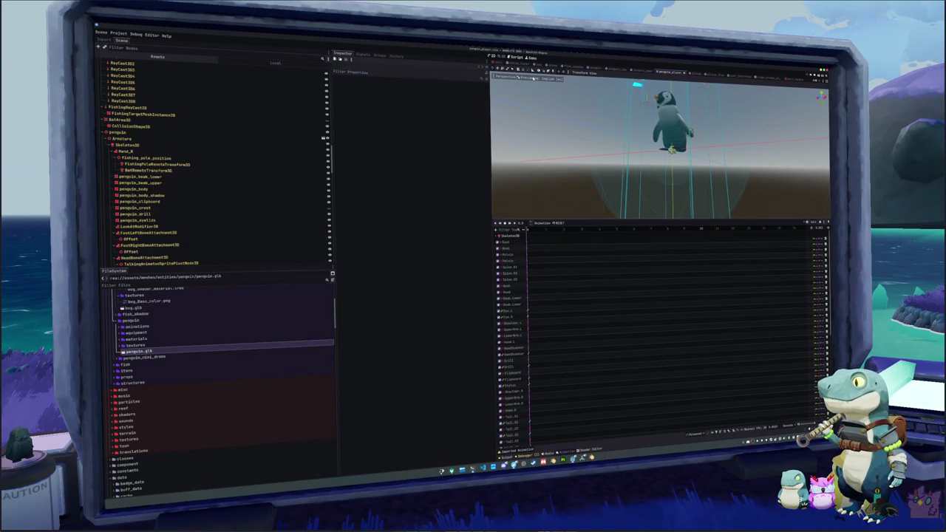
mouse_move(641, 76)
mouse_down()
mouse_move(643, 125)
mouse_move(614, 100)
mouse_move(562, 107)
mouse_up()
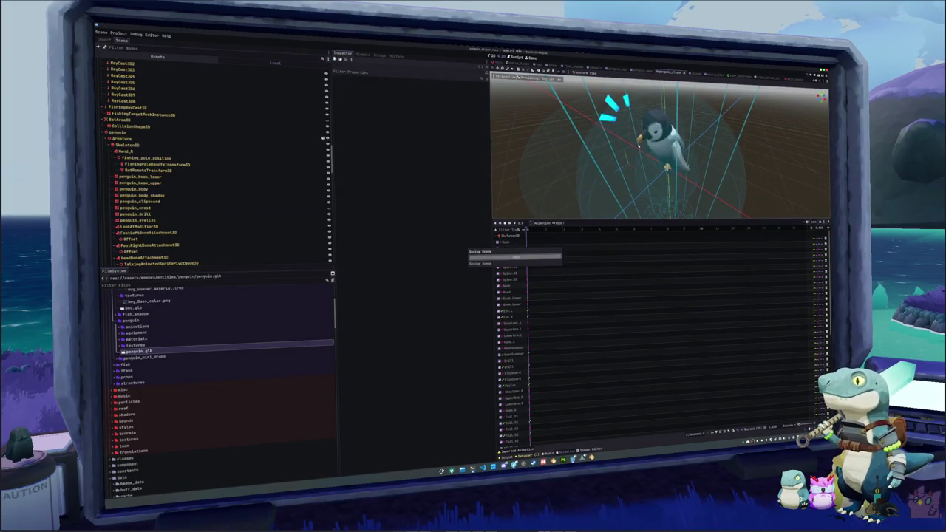
click(595, 69)
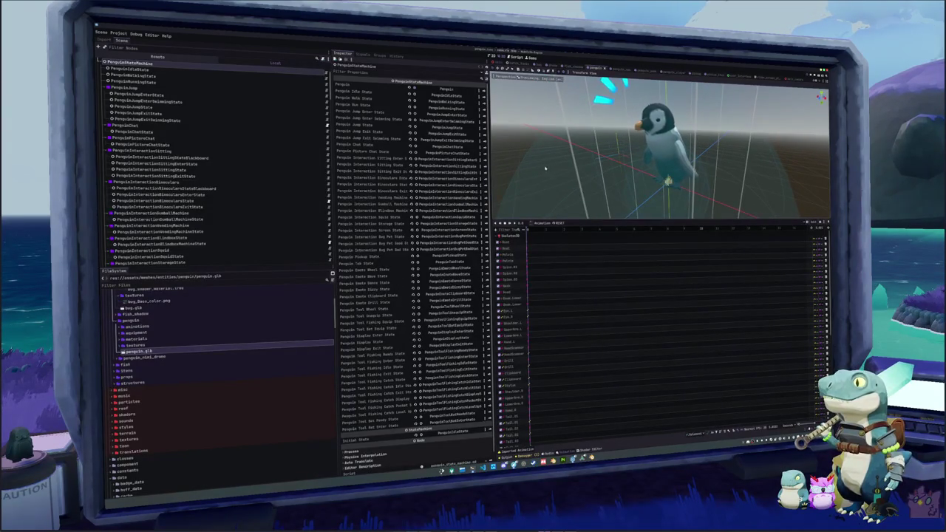
Step: Check the fish_shadow and bug scenes, enlarge the bug viewport, then bring up VS Code from penguin
click(572, 67)
click(551, 66)
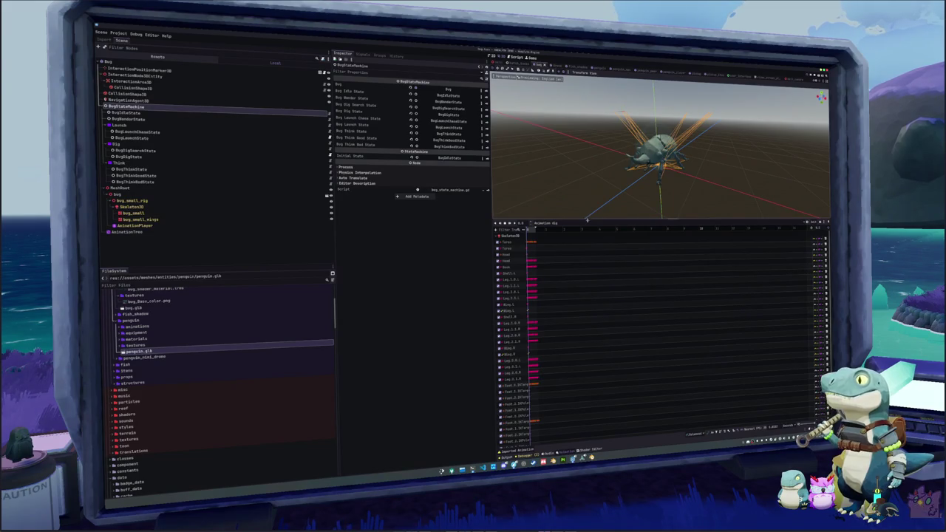
drag(587, 219, 588, 319)
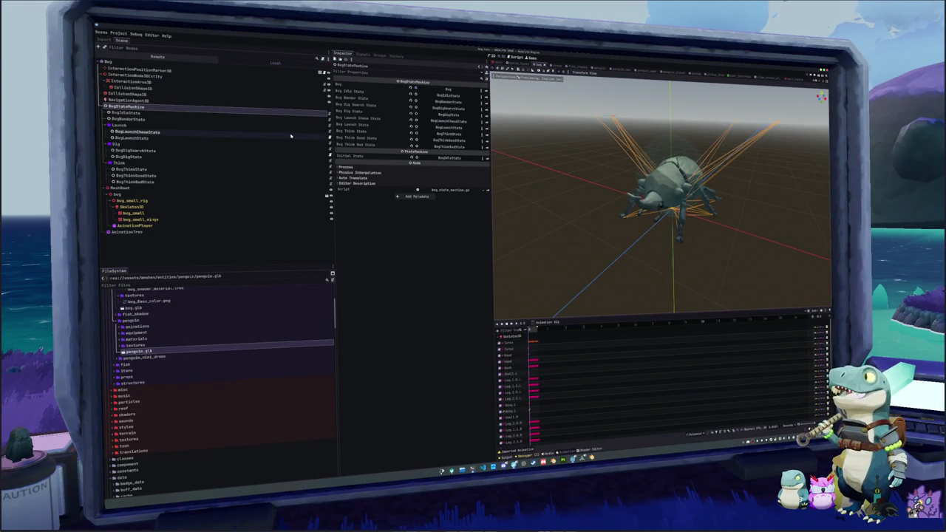
click(595, 68)
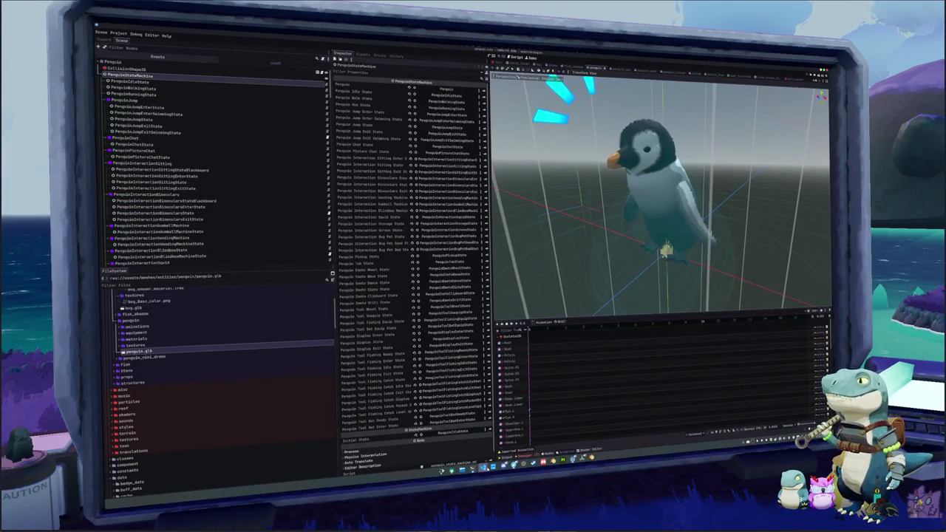
key(alt+Tab)
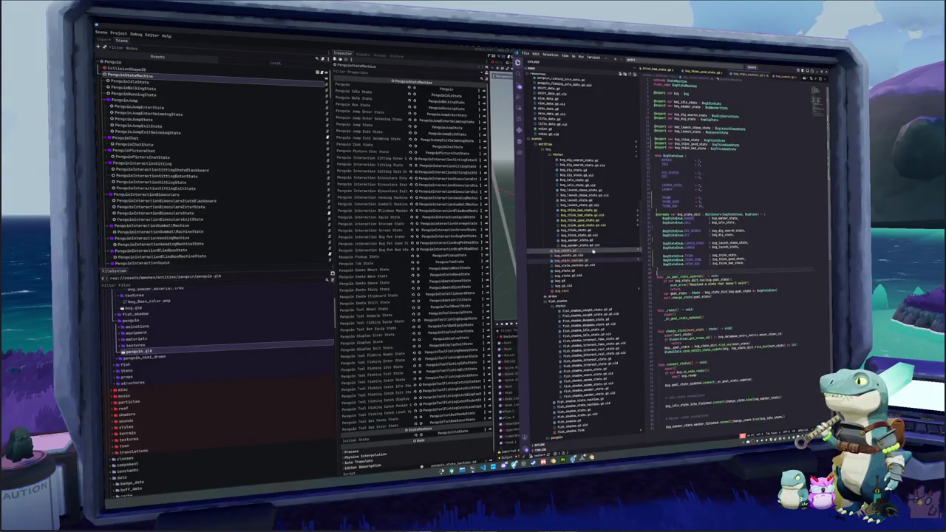
Step: Open and scroll through penguin_consts.gd in VS Code
scroll(580, 272, down, 15)
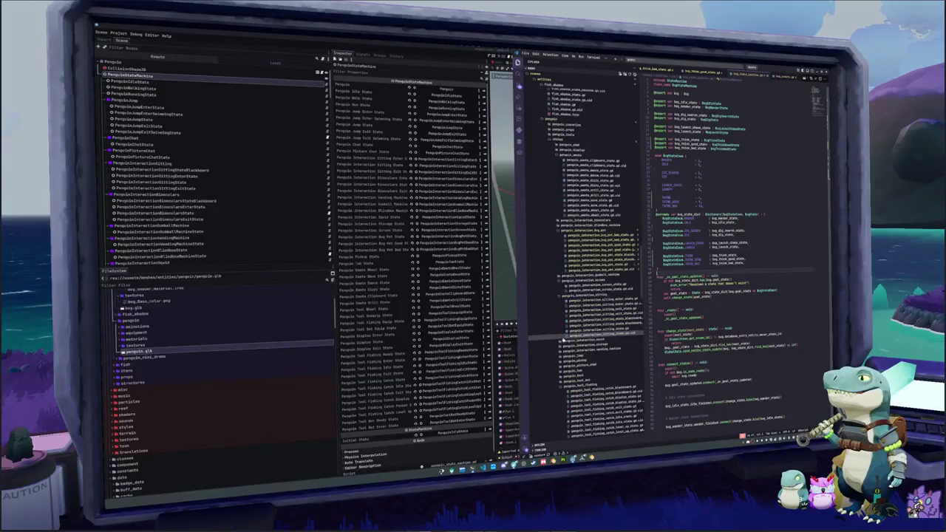
scroll(563, 336, down, 5)
click(569, 254)
scroll(735, 259, down, 15)
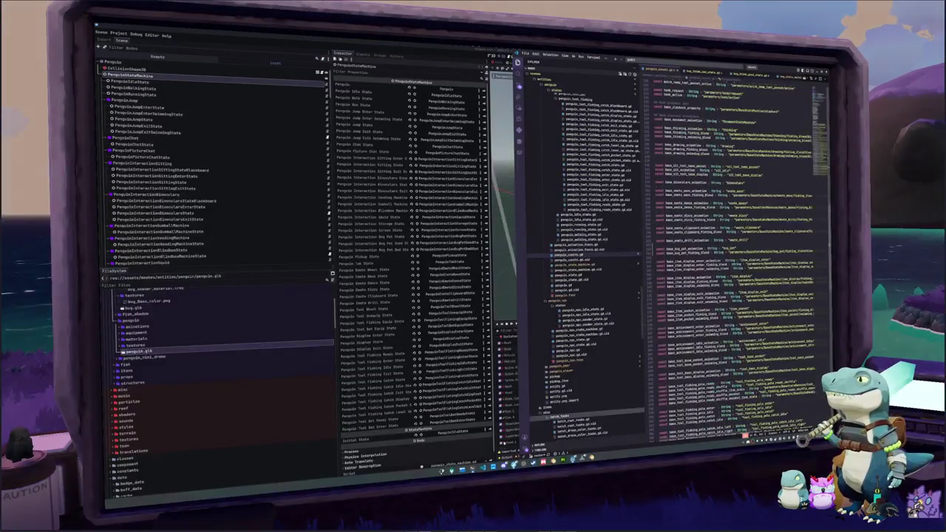
key(alt+Tab)
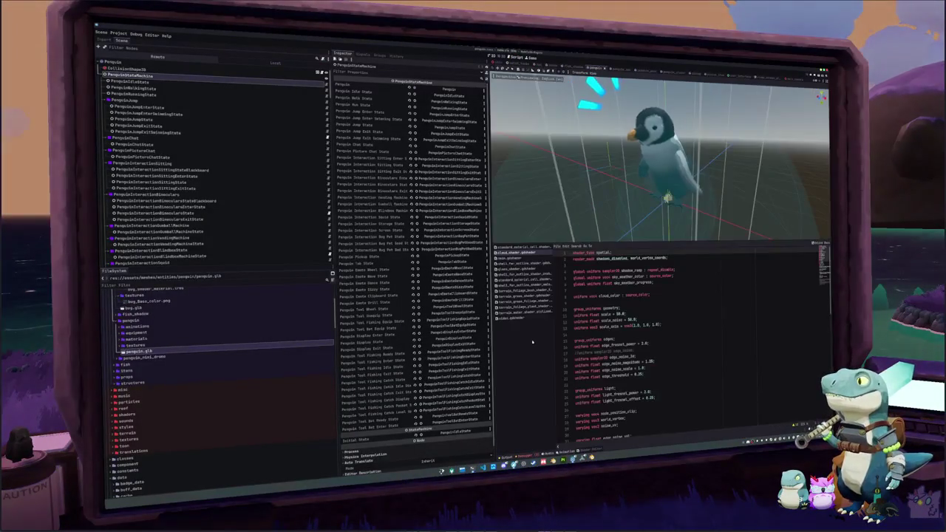
Step: Back in Godot, select the penguin's AnimationTree node to show its blend graph
scroll(200, 170, down, 15)
scroll(160, 197, down, 10)
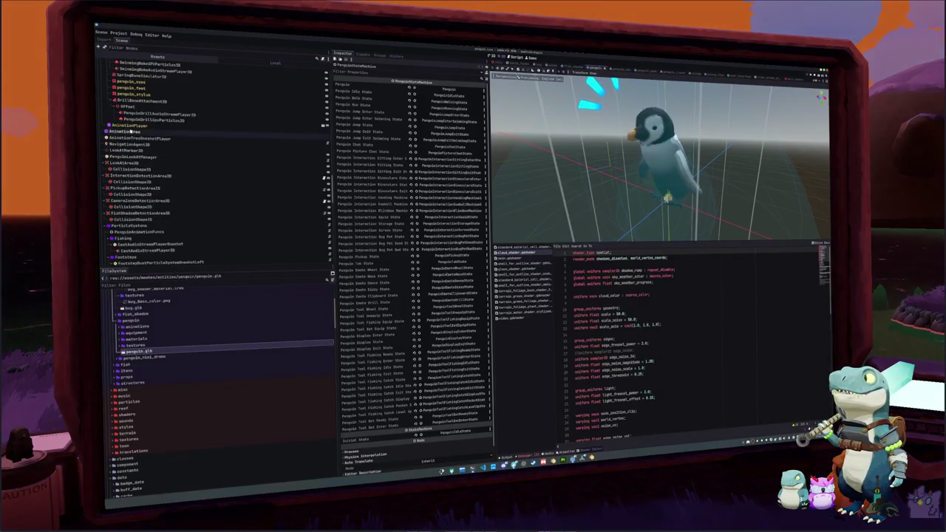
click(125, 131)
scroll(532, 333, left, 5)
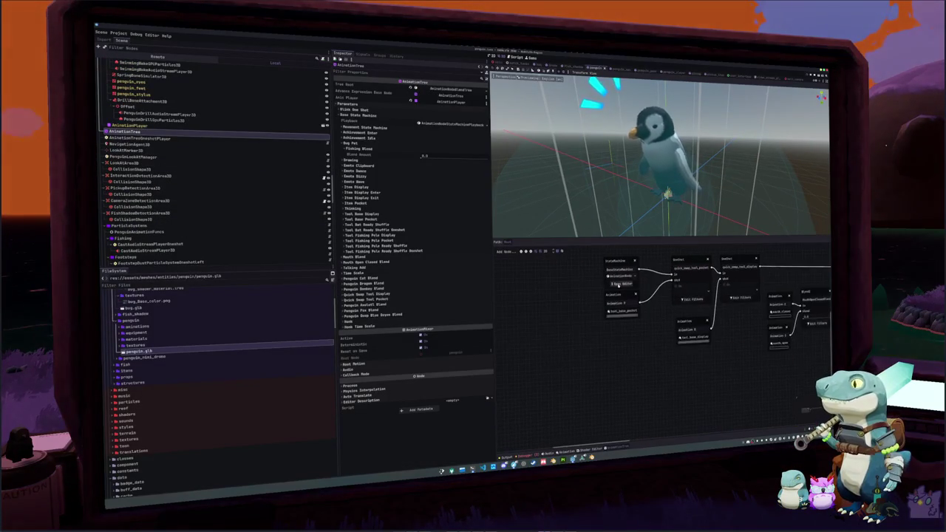
Step: Add two new BlendTree states for bug petting to the StateMachine graph
click(617, 288)
scroll(594, 319, up, 4)
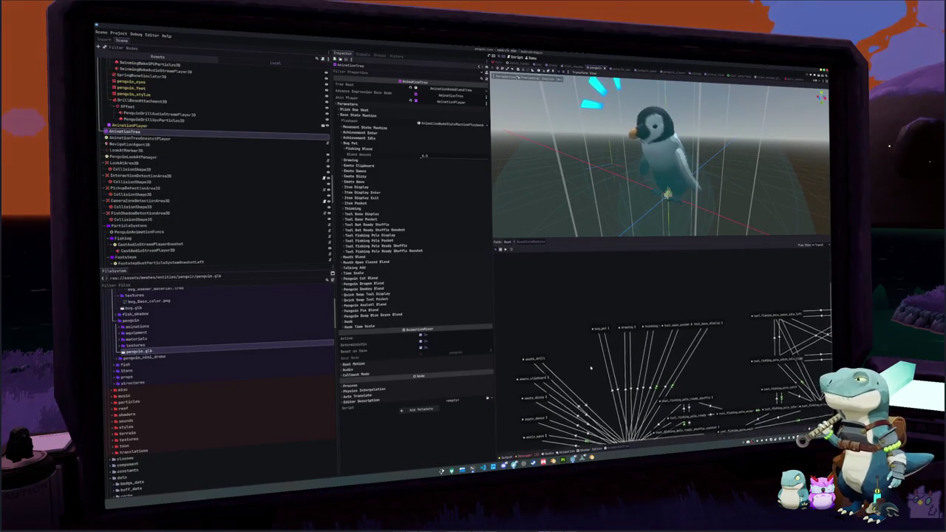
right_click(590, 308)
mouse_move(606, 311)
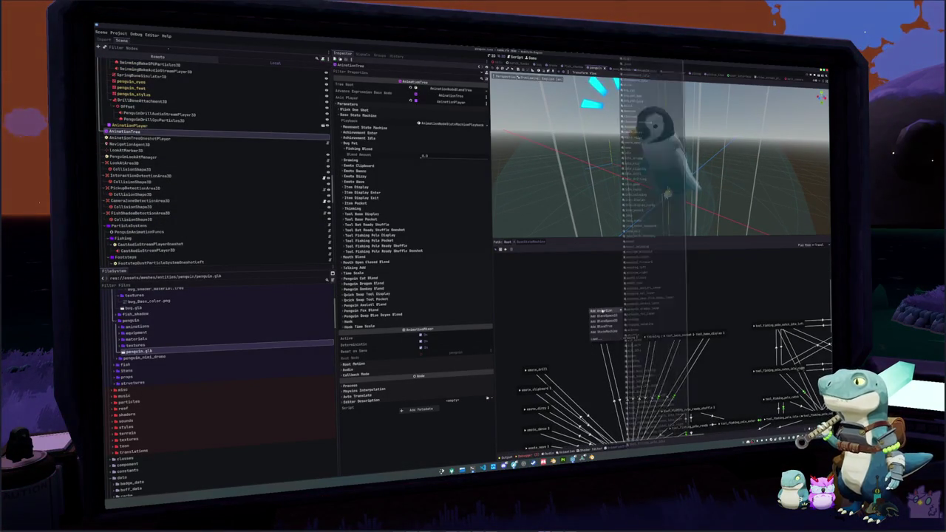
click(600, 327)
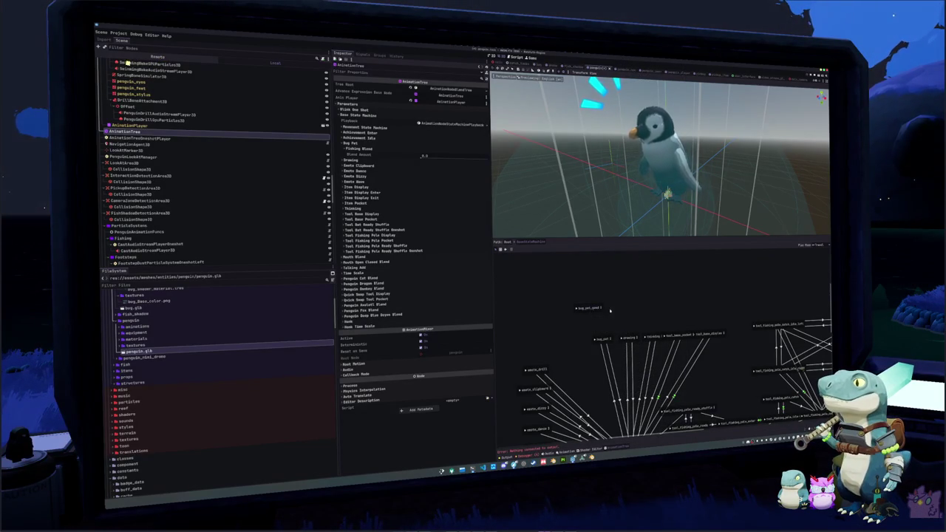
drag(598, 312, 581, 312)
right_click(615, 308)
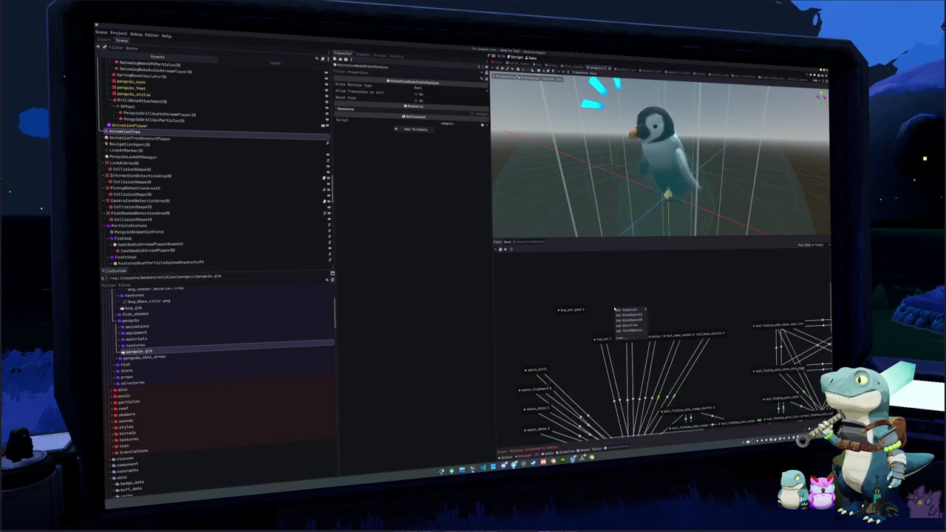
mouse_move(623, 310)
click(627, 326)
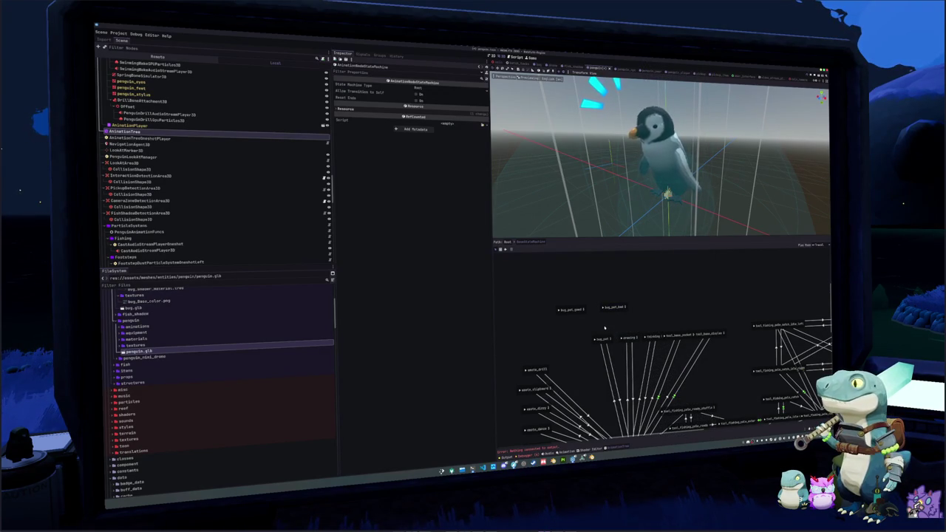
Step: Nudge the drawing state right and box-select the states across the graph
drag(630, 328, 642, 294)
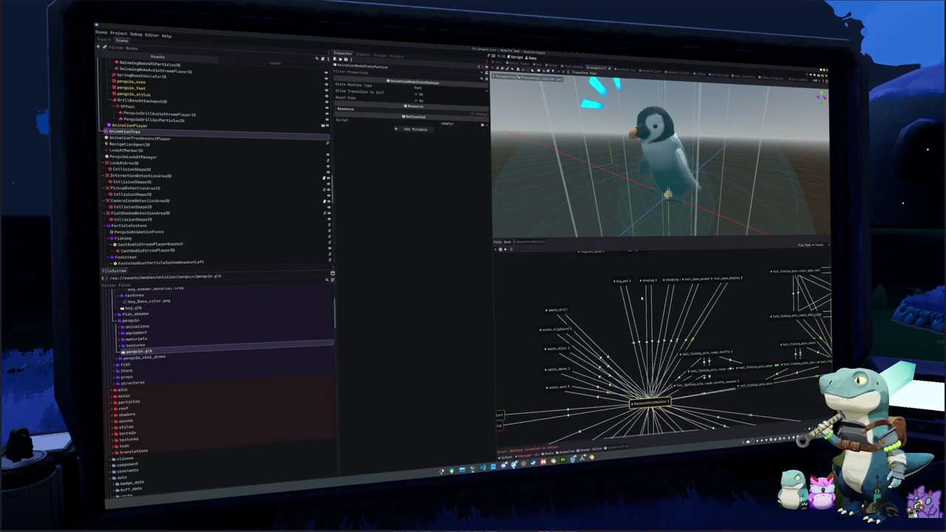
scroll(621, 315, up, 2)
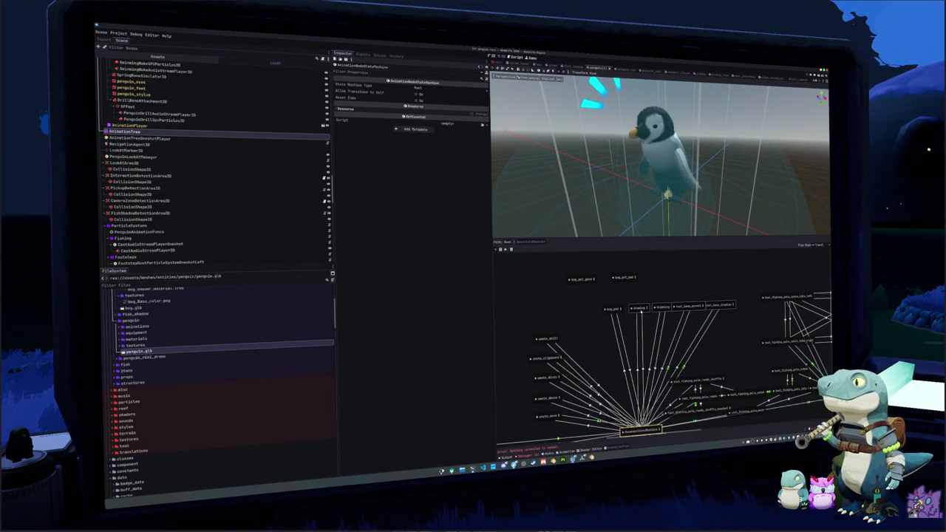
click(645, 309)
mouse_move(645, 310)
mouse_down()
mouse_move(663, 312)
mouse_move(656, 309)
mouse_up()
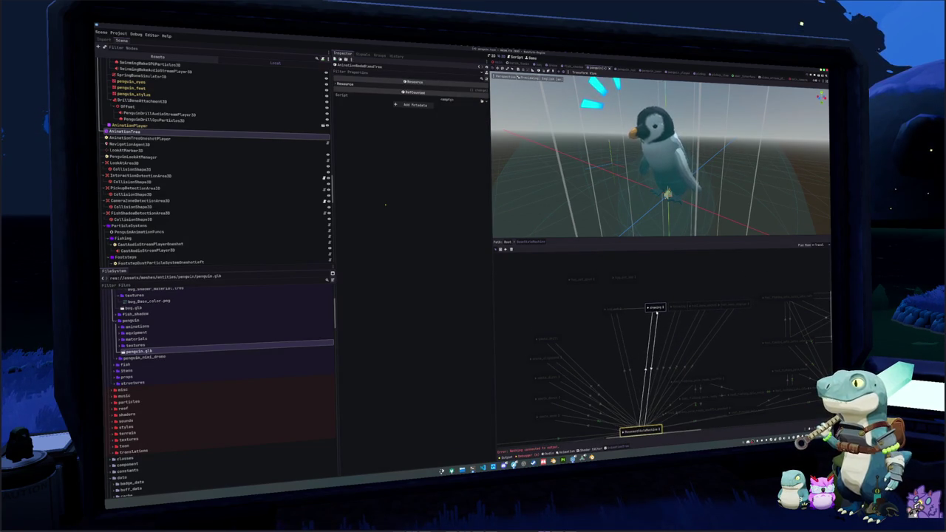
scroll(629, 332, right, 5)
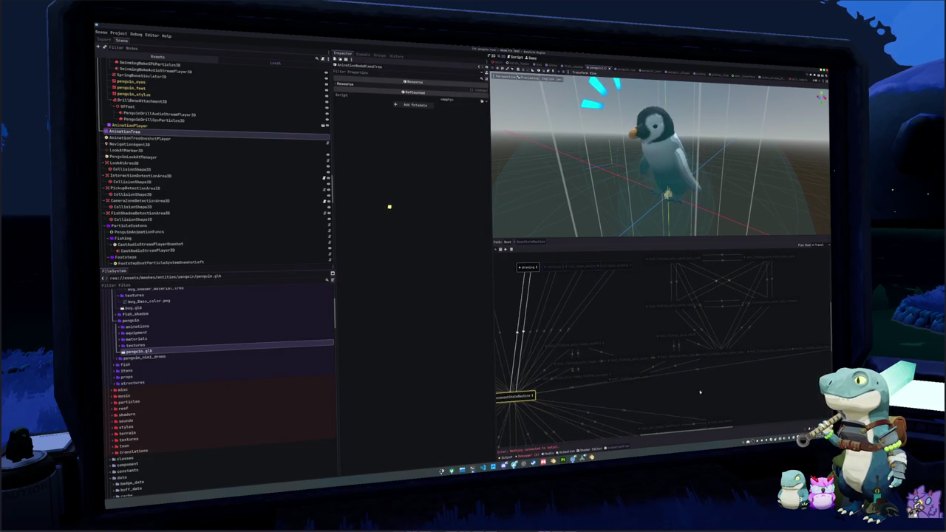
drag(700, 393, 570, 342)
scroll(665, 348, right, 4)
drag(564, 274, 697, 376)
mouse_move(550, 269)
mouse_down()
mouse_move(746, 400)
mouse_move(804, 399)
mouse_up()
scroll(550, 379, down, 3)
scroll(551, 379, left, 3)
Step: Rearrange the fishing-pole states, moving tool_fishing_pole_ready and its shuffle state right
drag(612, 359, 563, 309)
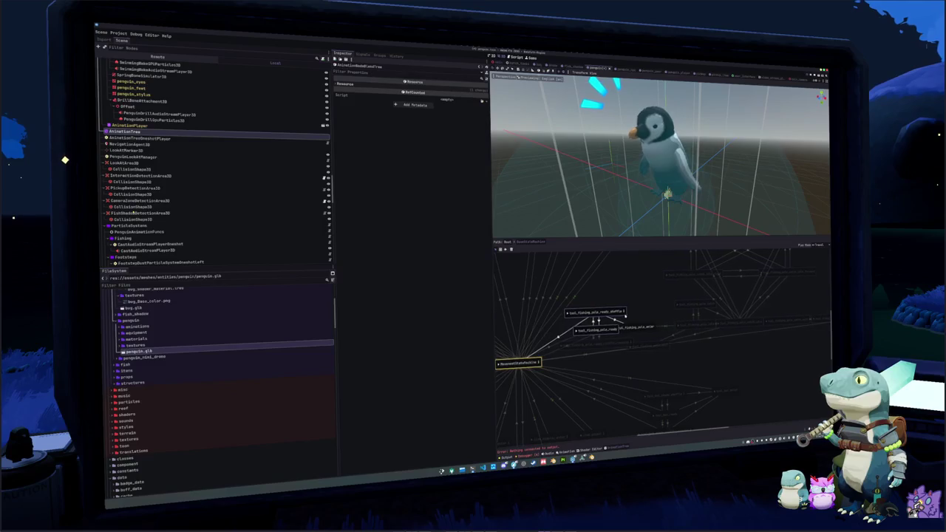
right_click(640, 332)
click(640, 333)
drag(685, 368, 581, 306)
scroll(742, 360, up, 3)
drag(742, 360, 614, 279)
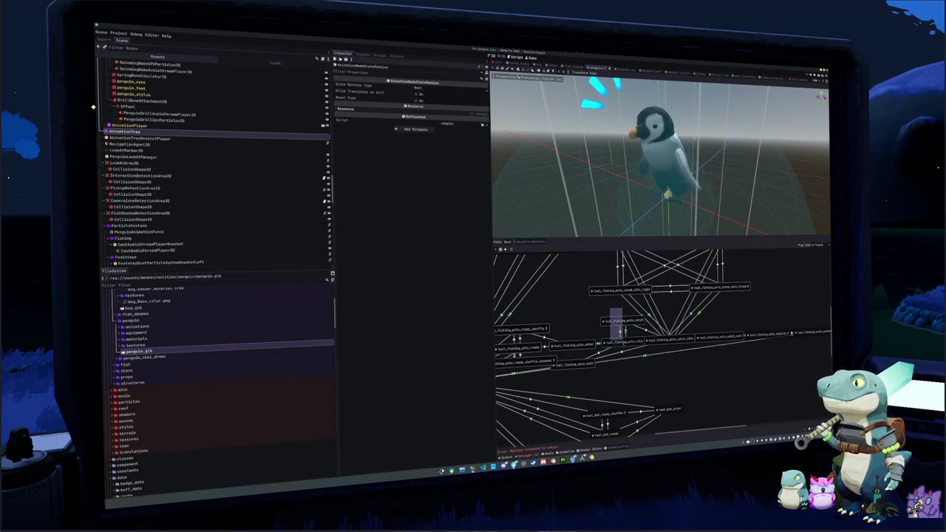
scroll(577, 360, up, 2)
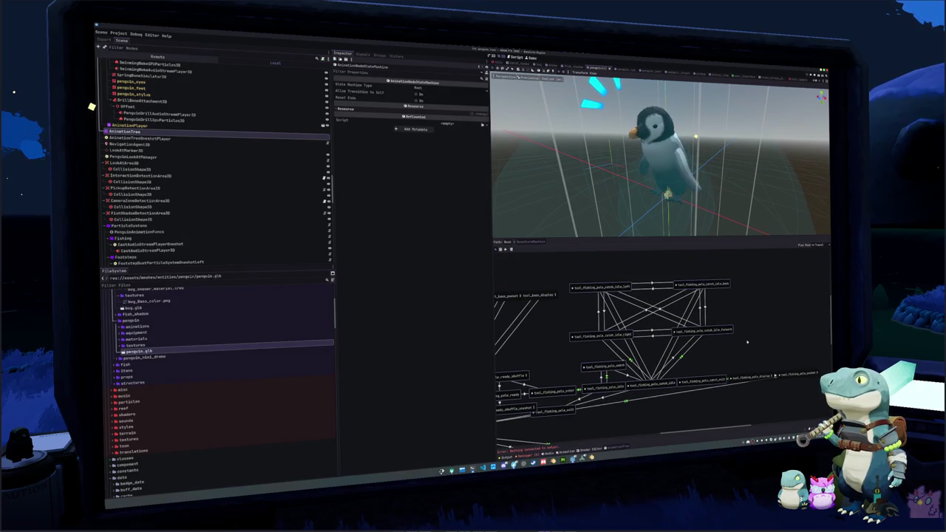
scroll(629, 353, down, 2)
scroll(629, 354, left, 3)
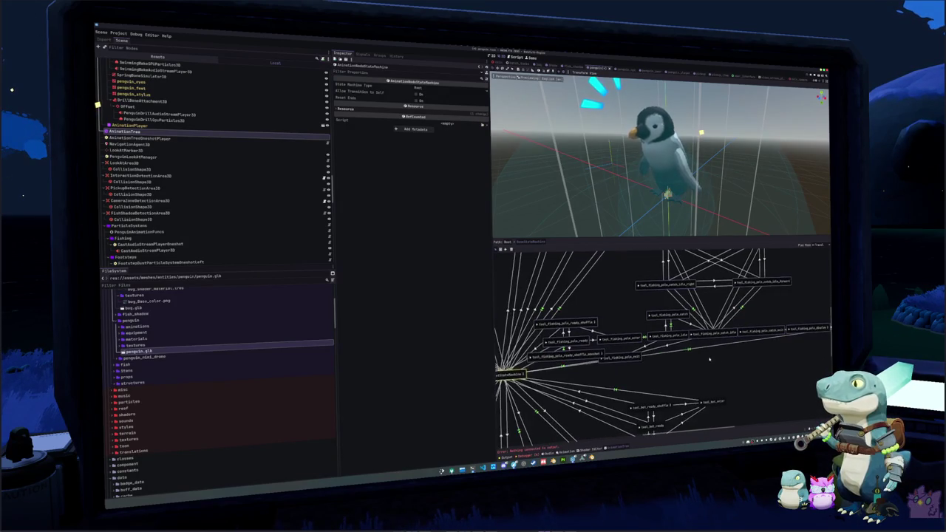
mouse_move(565, 358)
mouse_down()
mouse_move(653, 359)
mouse_move(643, 334)
mouse_move(720, 307)
mouse_move(567, 295)
mouse_up()
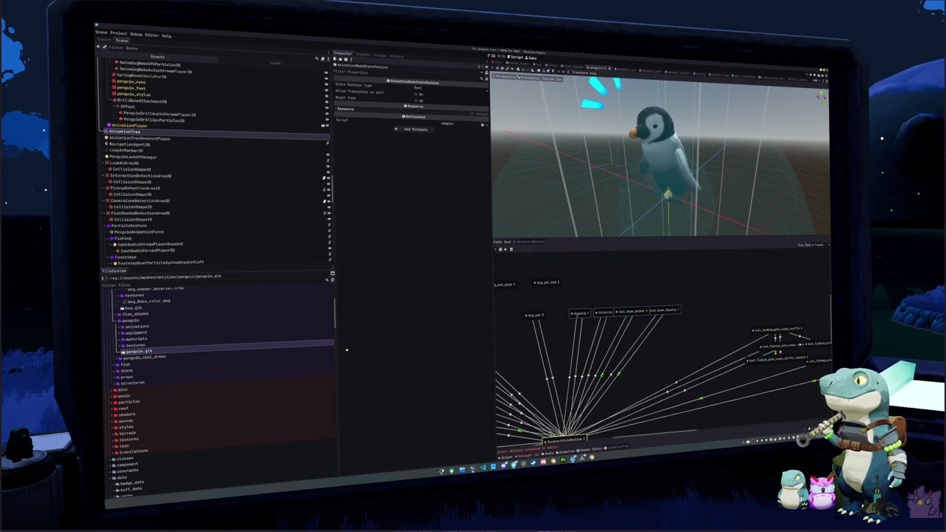
mouse_move(686, 338)
mouse_down()
mouse_move(570, 300)
mouse_move(630, 313)
mouse_move(597, 311)
mouse_move(605, 313)
mouse_up()
click(620, 312)
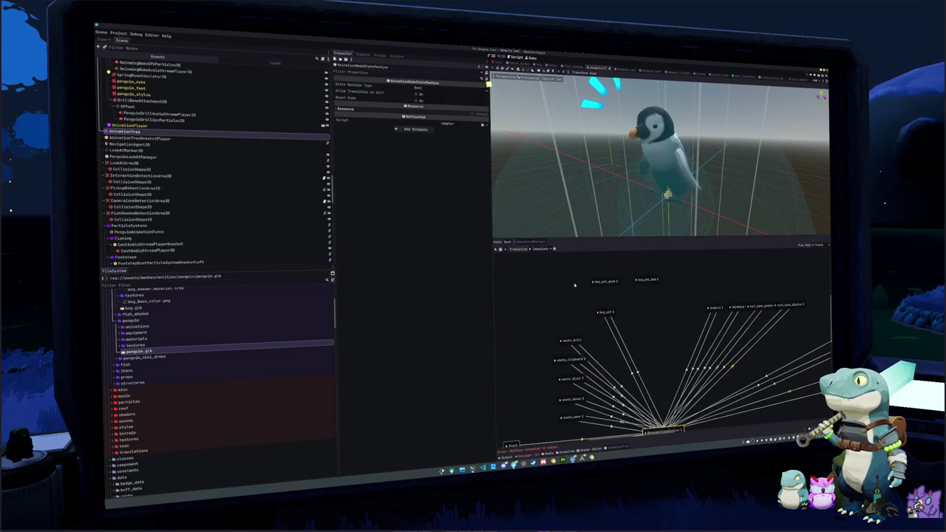
Step: Place bug_pet_good 1 above bug_pet 1 and give their transition a 0.125 crossfade
click(607, 297)
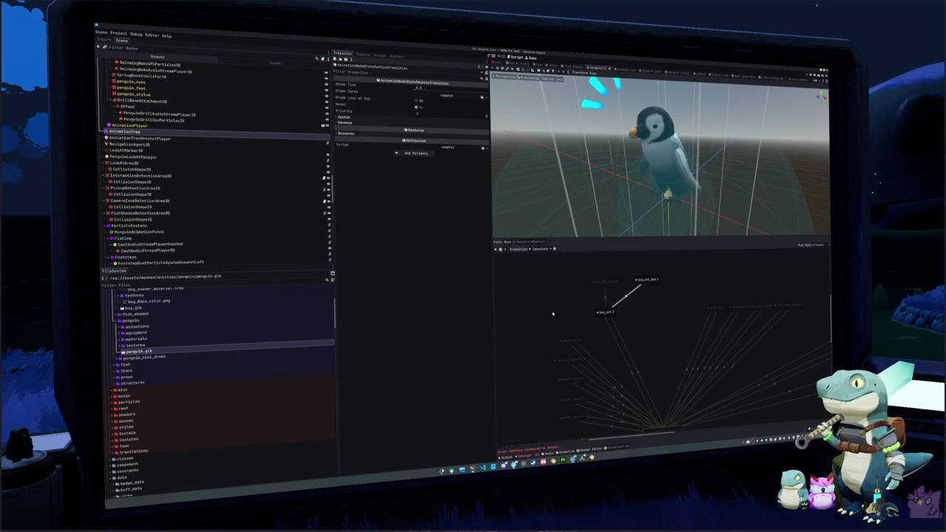
drag(585, 310, 556, 304)
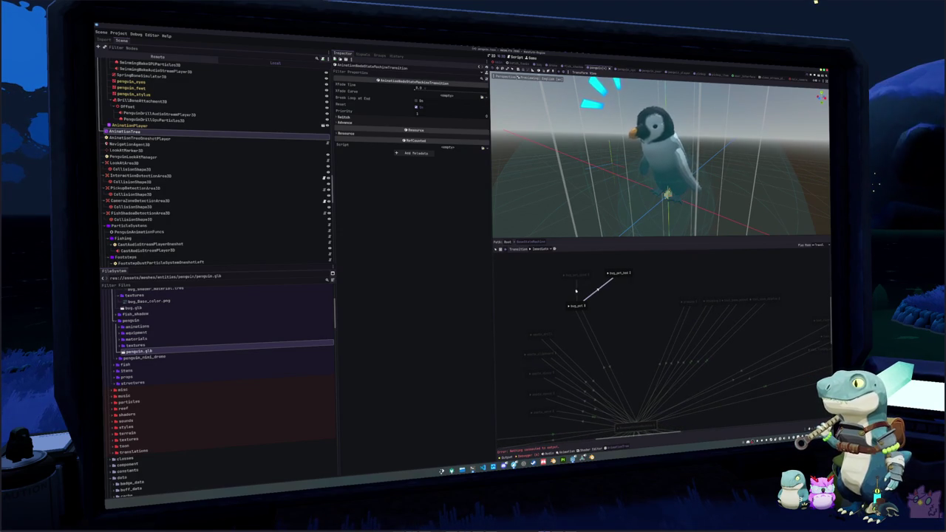
drag(615, 273, 575, 275)
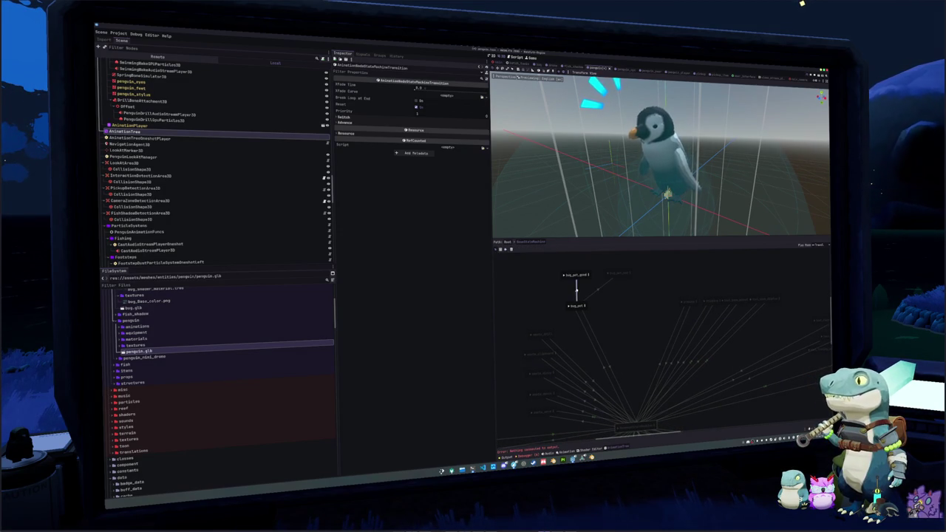
text(0.125)
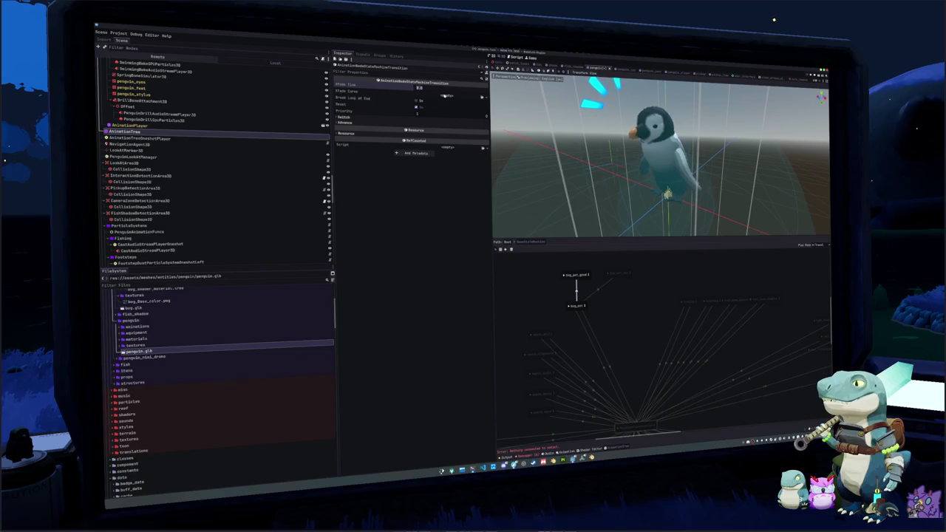
key(Return)
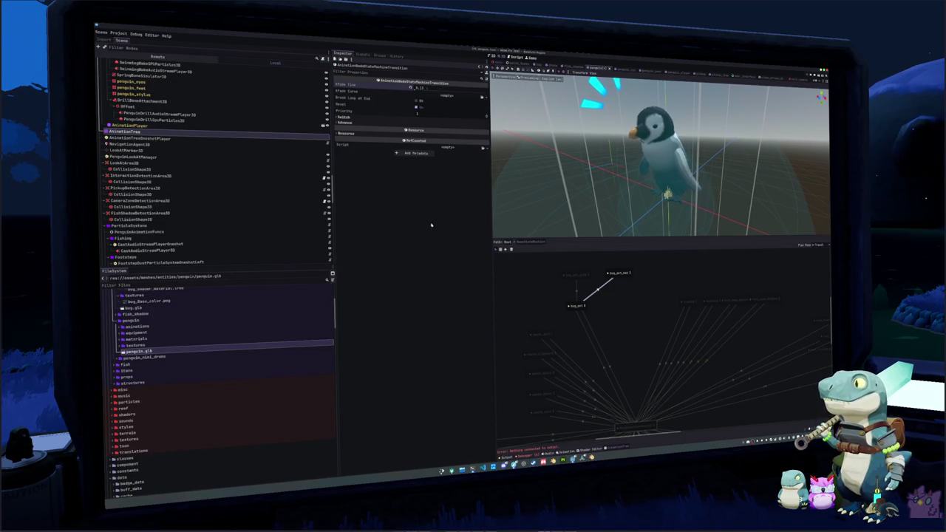
Step: Switch transitions to At End and connect bug_pet_bad 1 into RewardStateMachine
drag(551, 279, 542, 265)
click(506, 250)
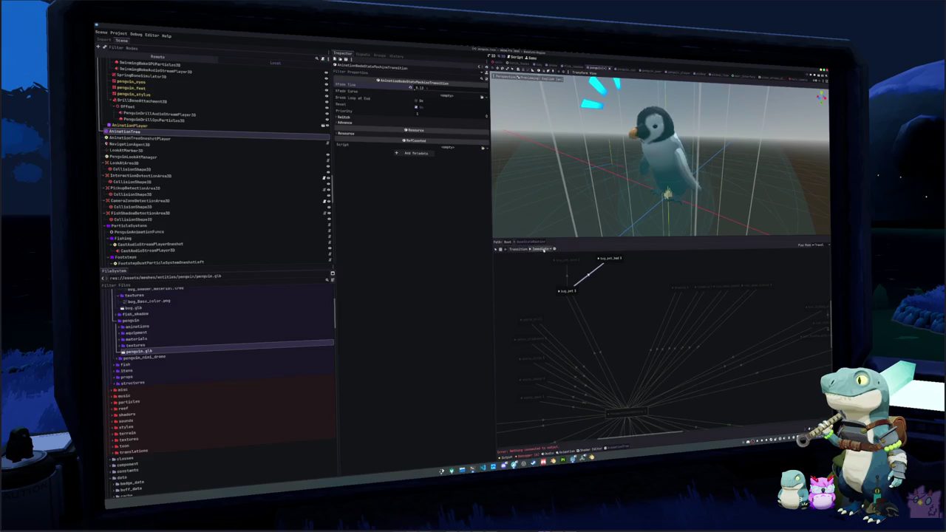
click(544, 249)
click(544, 266)
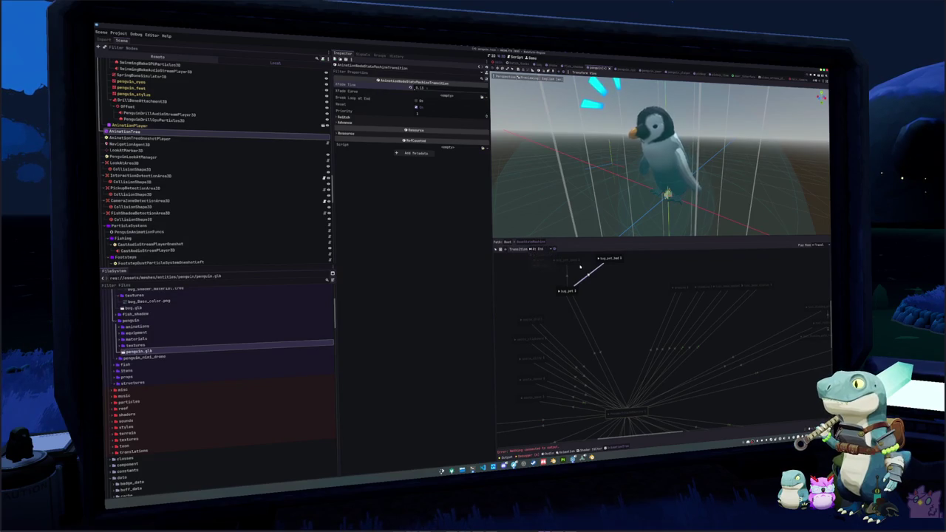
click(496, 250)
drag(575, 263, 626, 411)
mouse_move(613, 263)
mouse_down()
mouse_move(613, 373)
mouse_move(627, 412)
mouse_up()
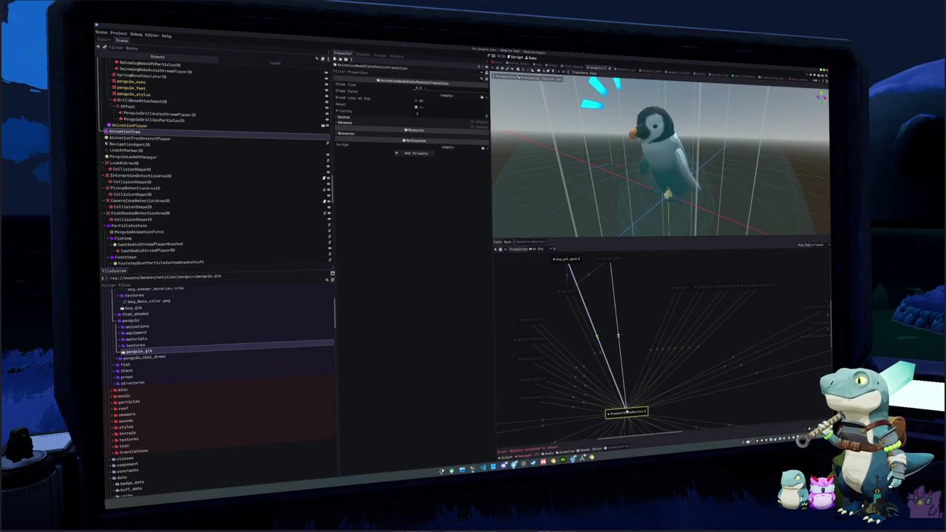
Step: Set 0.125 crossfade on the bug_pet_good 1 and bug_pet_bad transitions
click(618, 336)
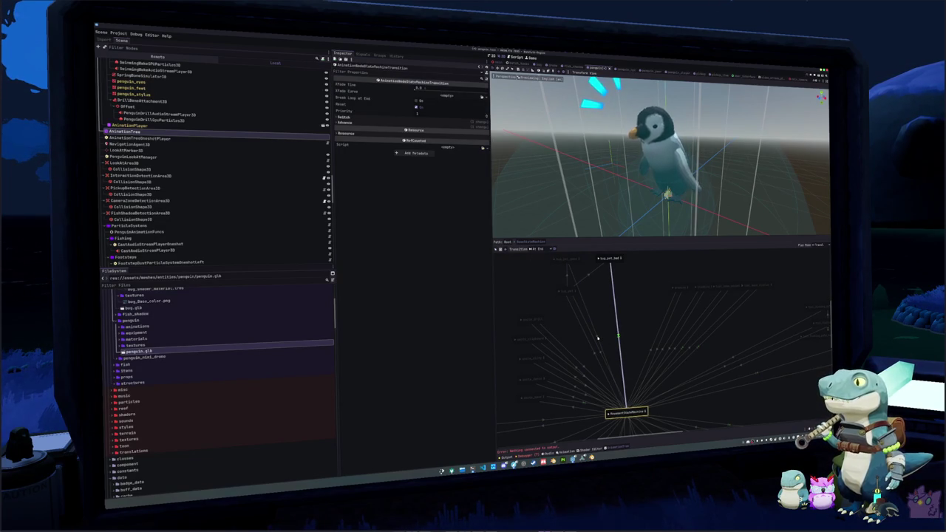
click(501, 251)
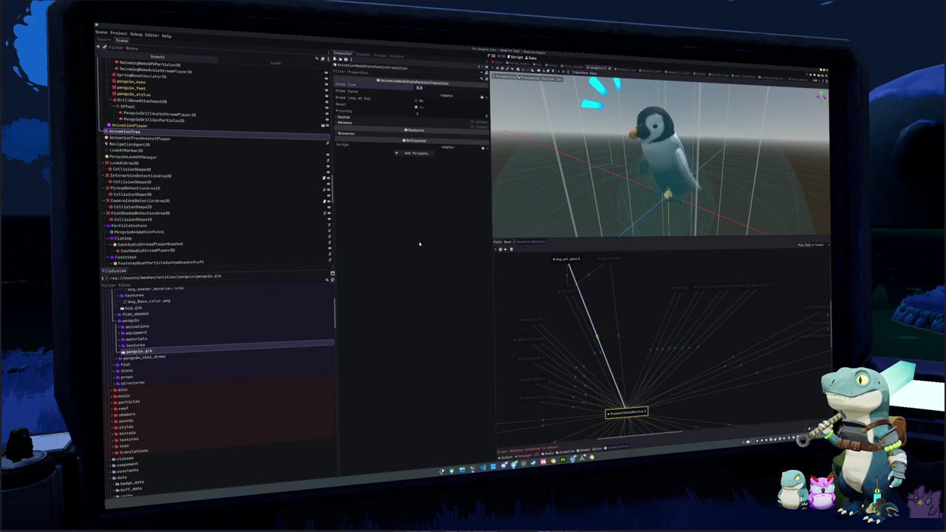
text(0.125)
key(Return)
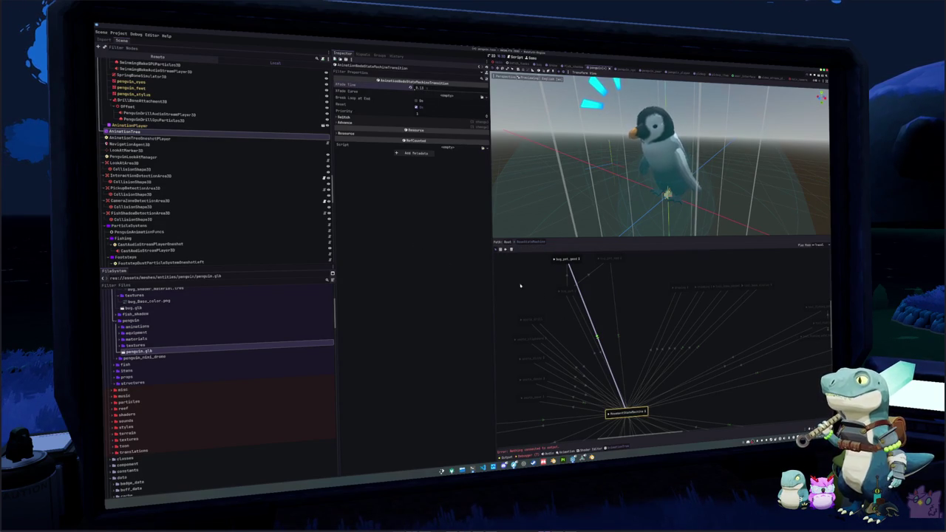
click(619, 337)
click(421, 88)
Step: Review the bug_pet transitions into RewardStateMachine, then open bug_pet_bad's inner blend tree
click(590, 276)
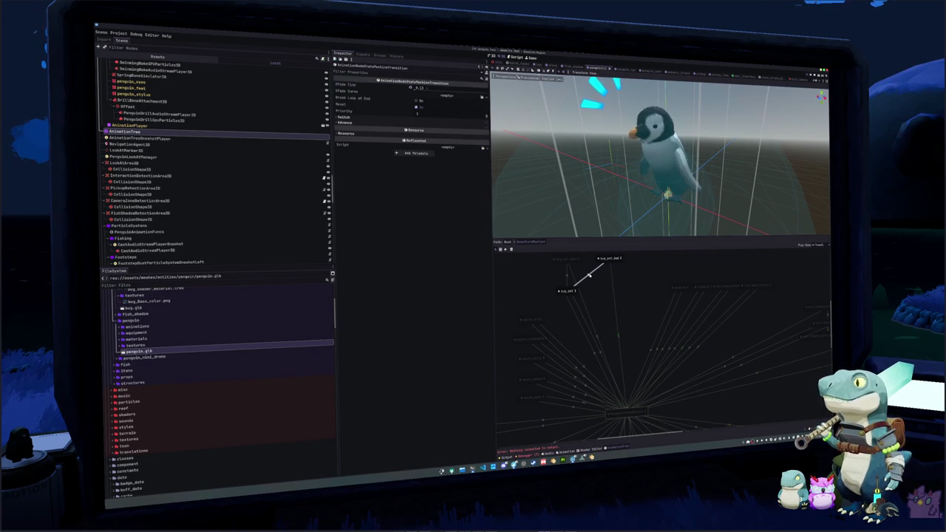
click(570, 275)
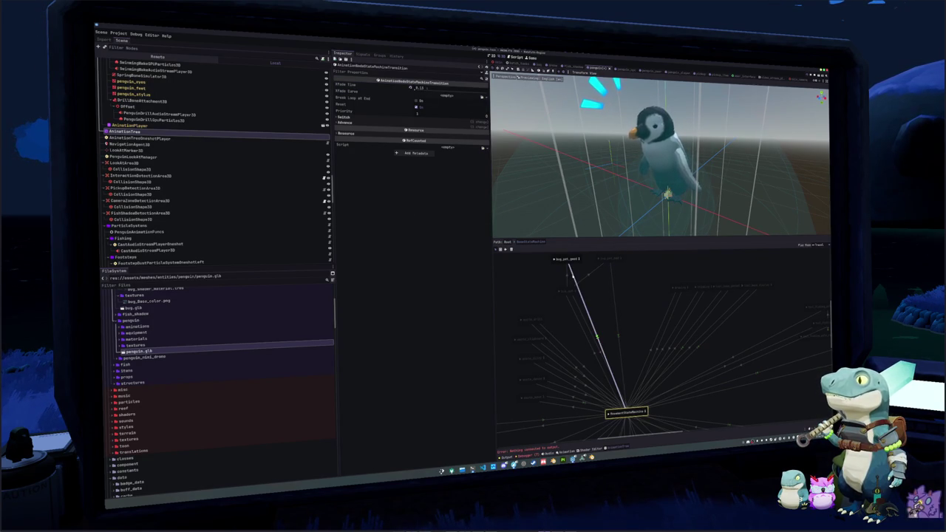
click(614, 301)
click(584, 321)
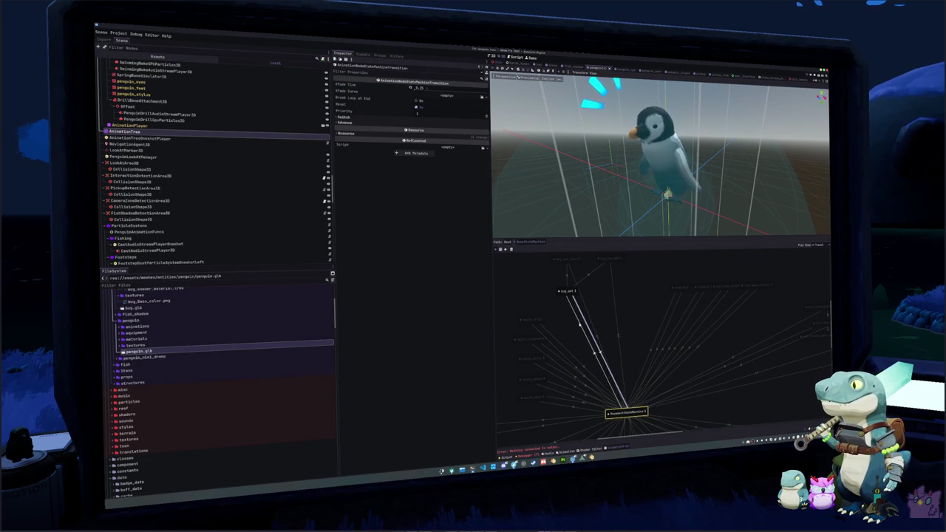
click(612, 284)
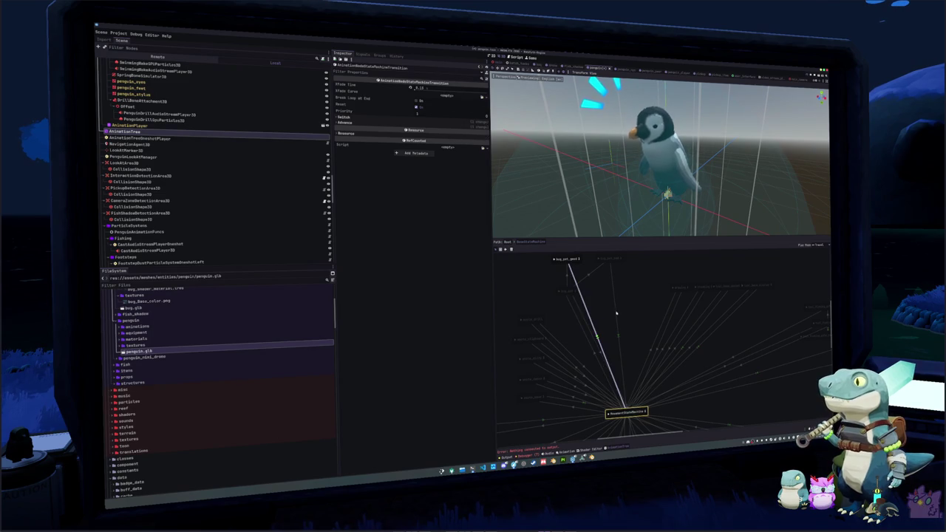
click(600, 259)
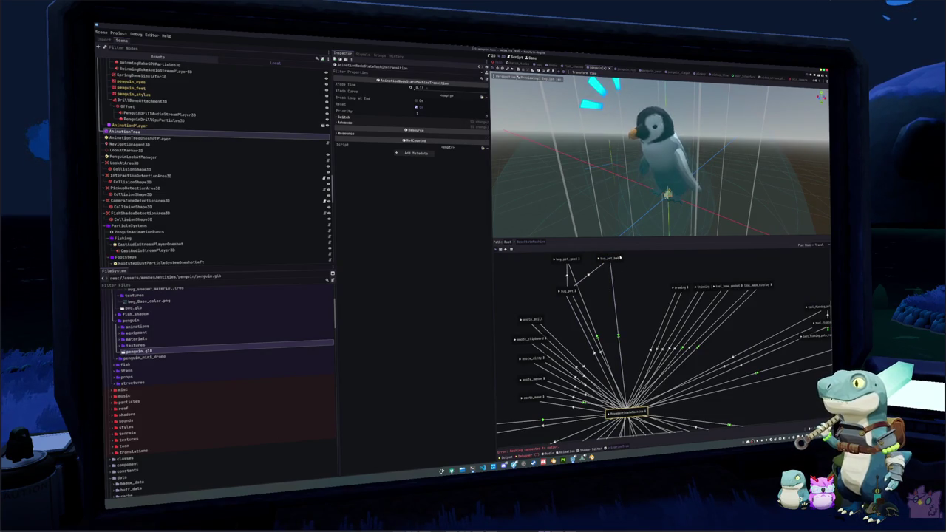
click(621, 259)
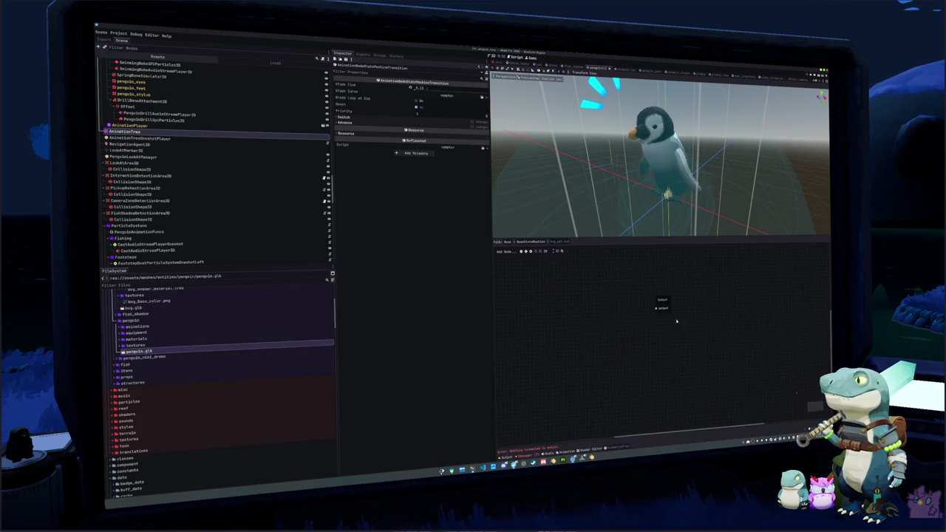
Step: Add a Blend2 node fed by a bug_pet_bad Animation node on its in port
right_click(554, 319)
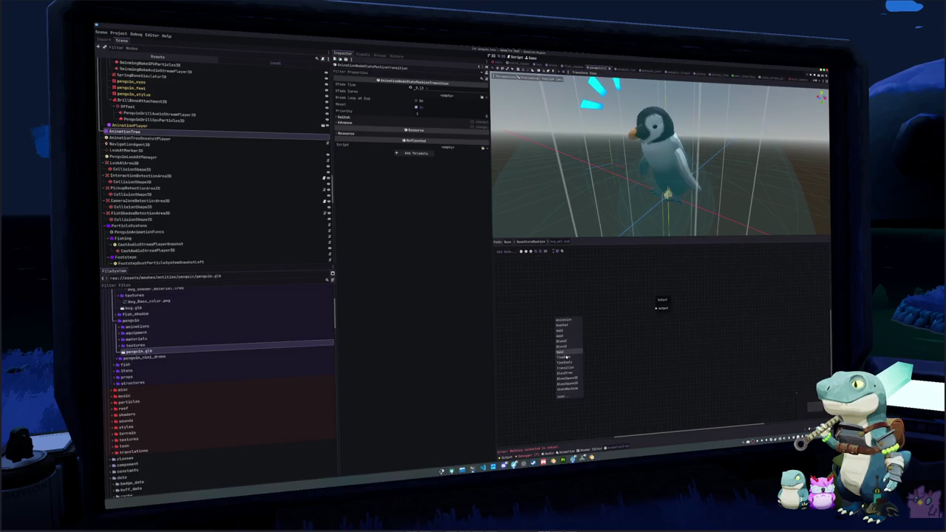
click(562, 341)
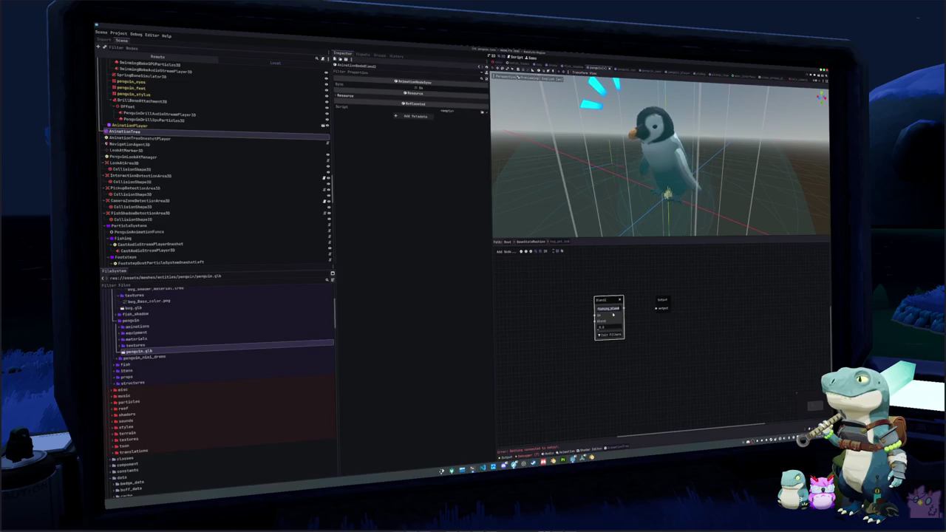
click(622, 311)
drag(592, 316, 531, 296)
click(534, 299)
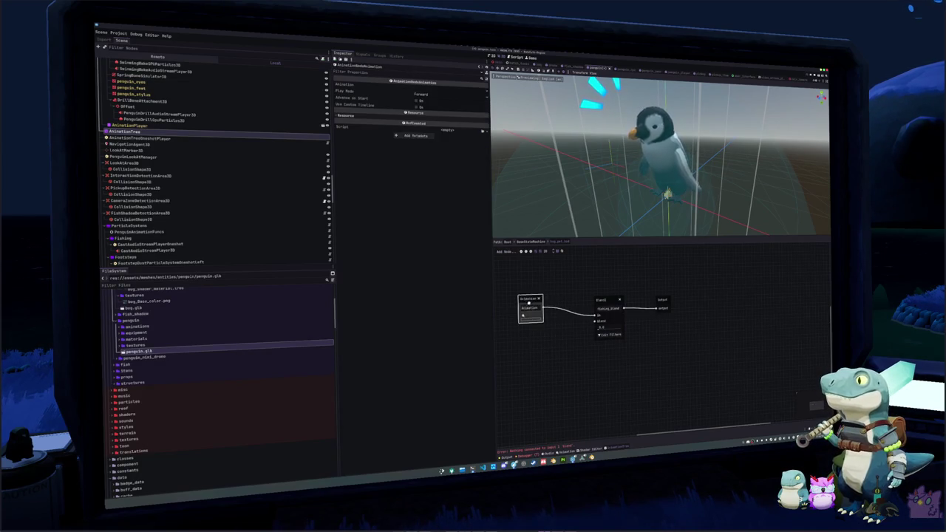
click(532, 308)
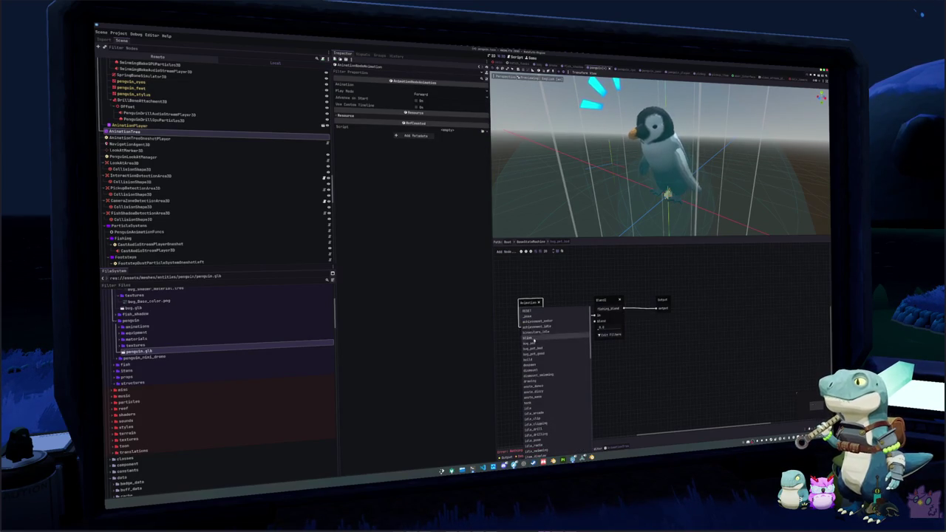
scroll(534, 327, down, 3)
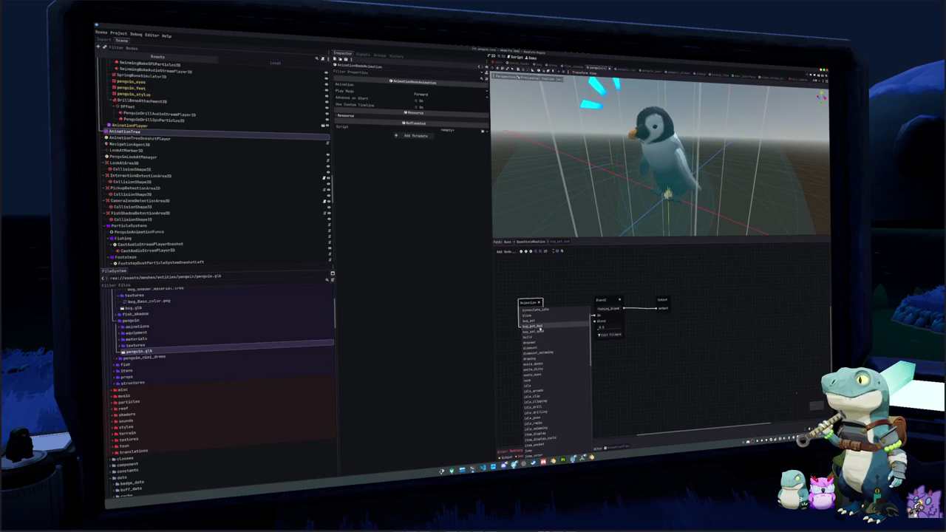
click(538, 331)
Step: Wire a tool_fishing_pole_idle_pose Animation node into the Blend2 blend port
right_click(613, 344)
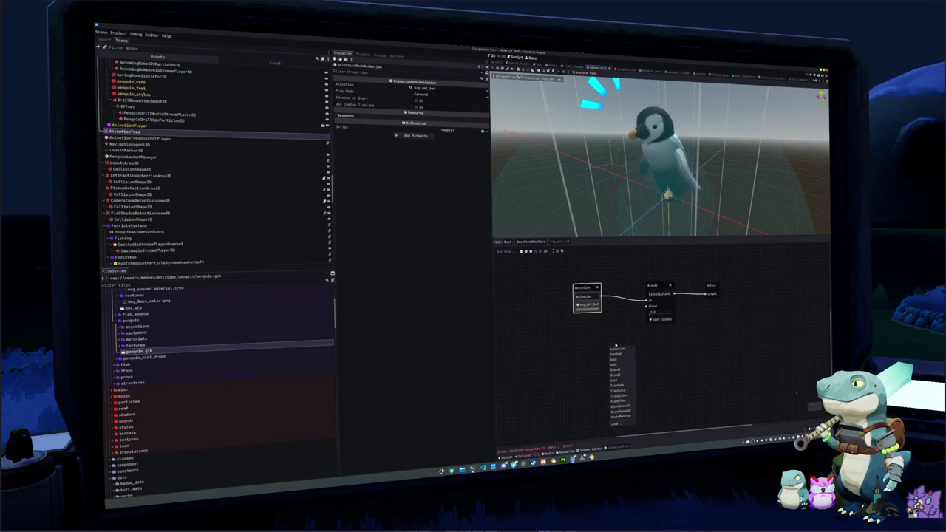
click(618, 349)
mouse_move(615, 346)
mouse_down()
mouse_move(586, 326)
mouse_move(647, 306)
mouse_up()
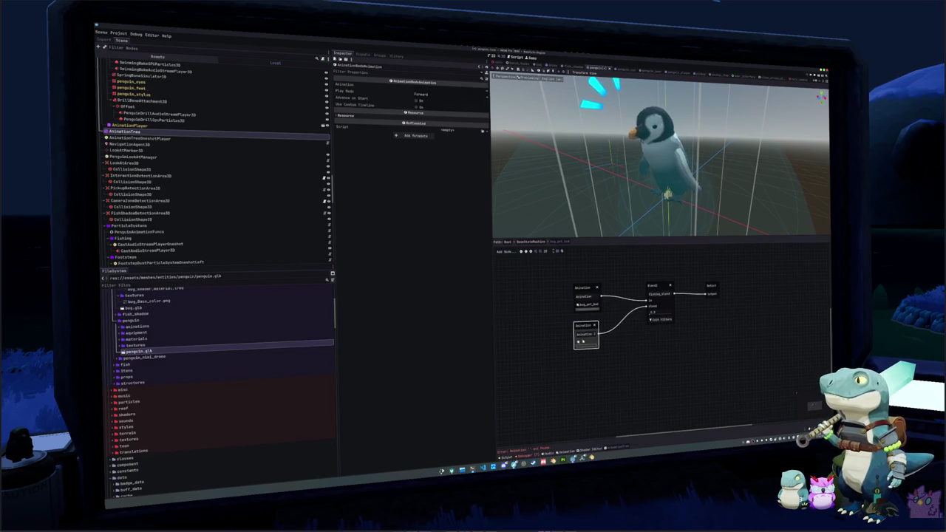
click(589, 342)
scroll(591, 391, down, 10)
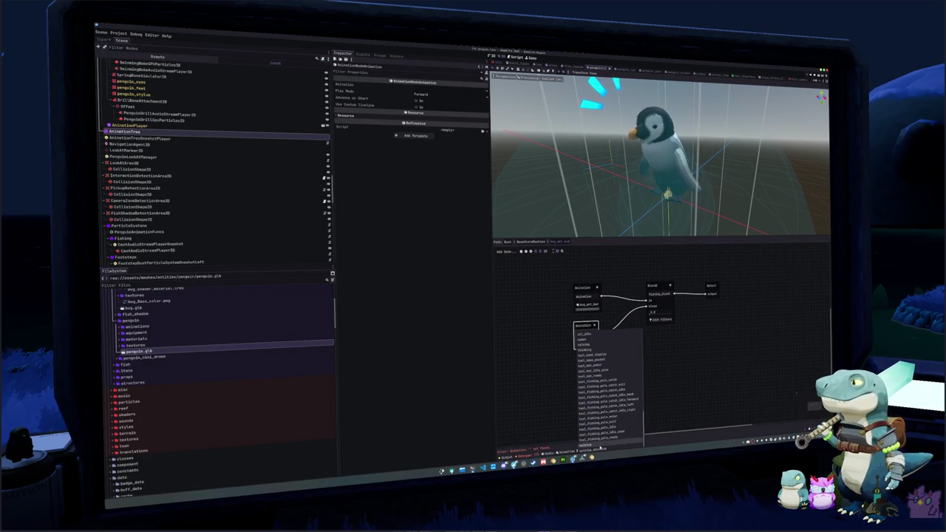
click(599, 432)
Step: Adjust the Blend2 track filters and return to the root state machine
click(660, 319)
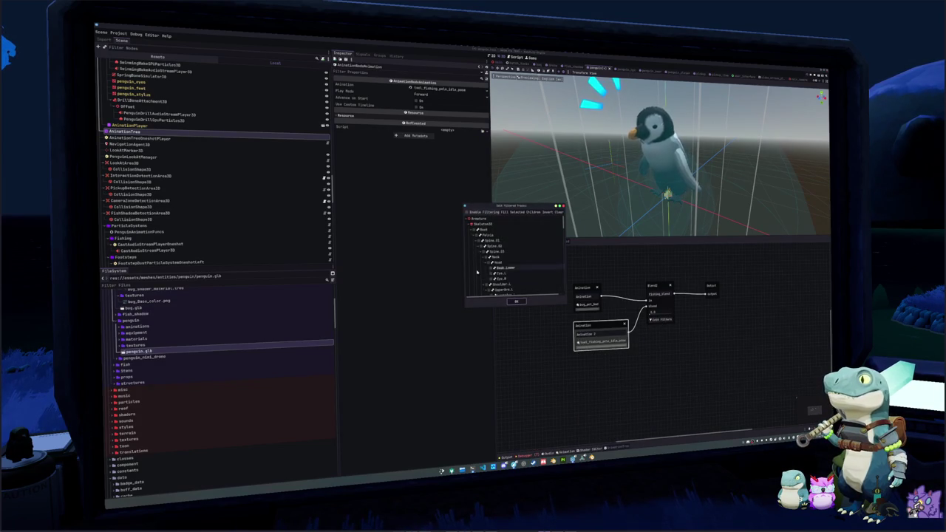
scroll(510, 266, down, 3)
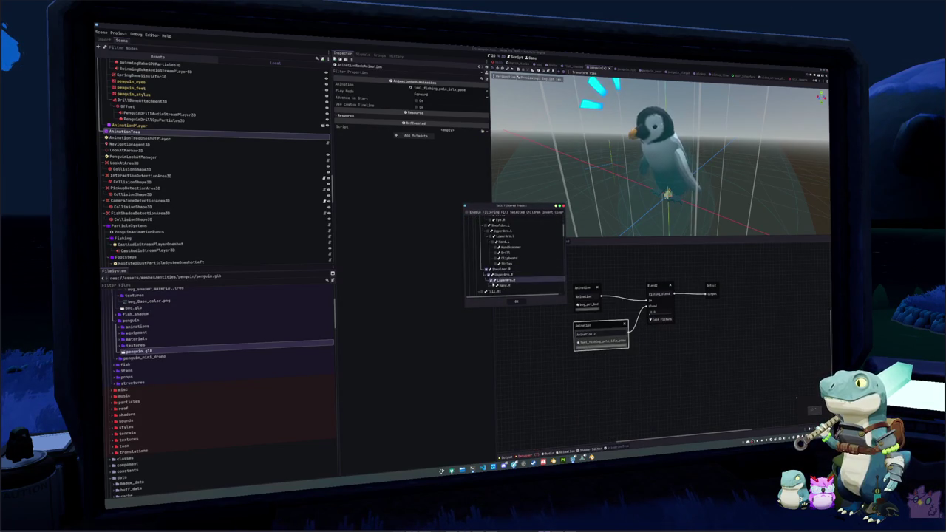
click(516, 301)
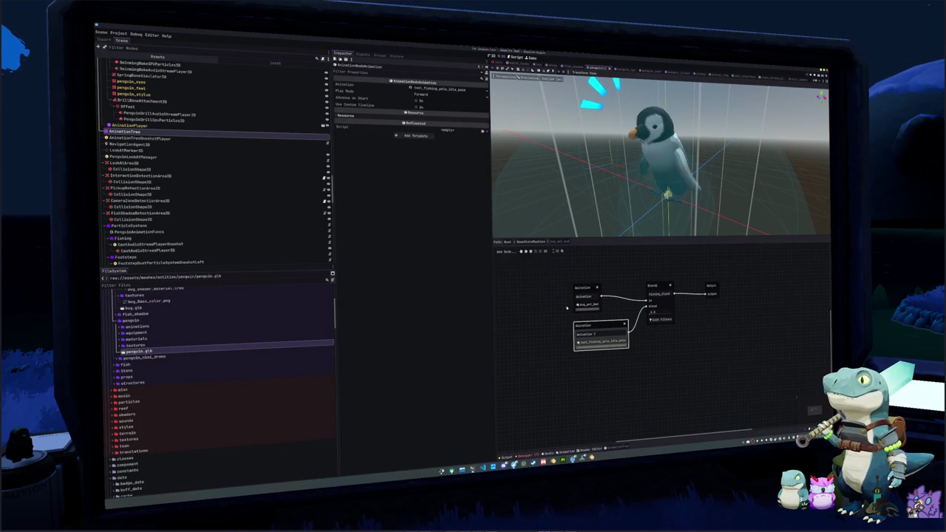
click(507, 242)
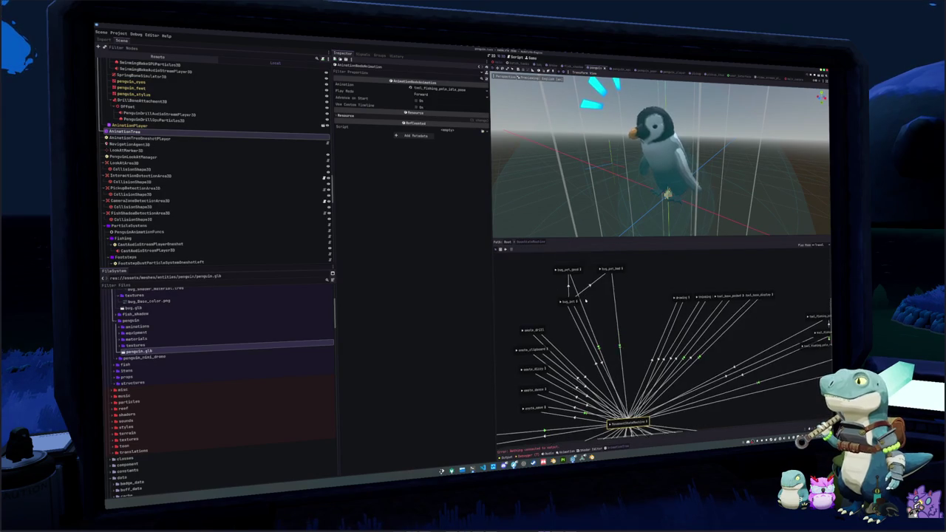
Step: In the bug_pet_good blend tree, add a Blend2 node named fishing_blend wired to the Output
click(581, 277)
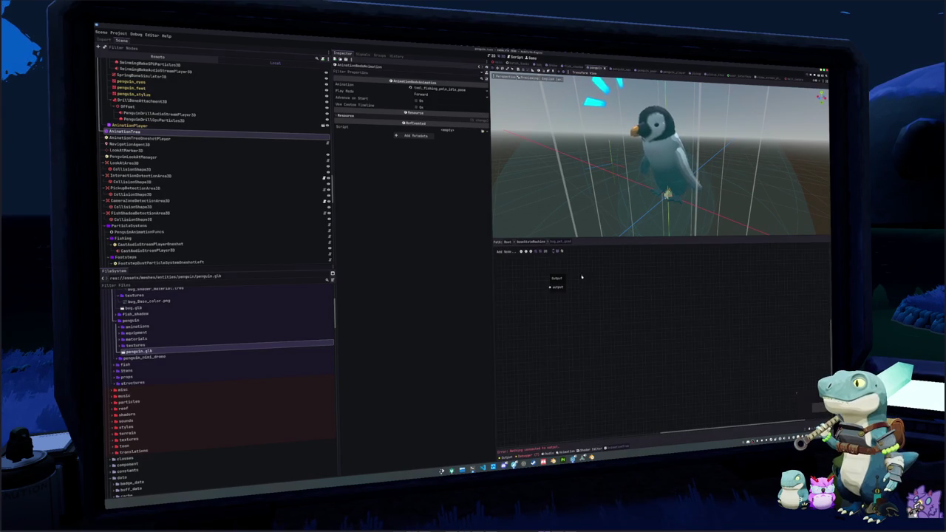
right_click(606, 309)
click(613, 330)
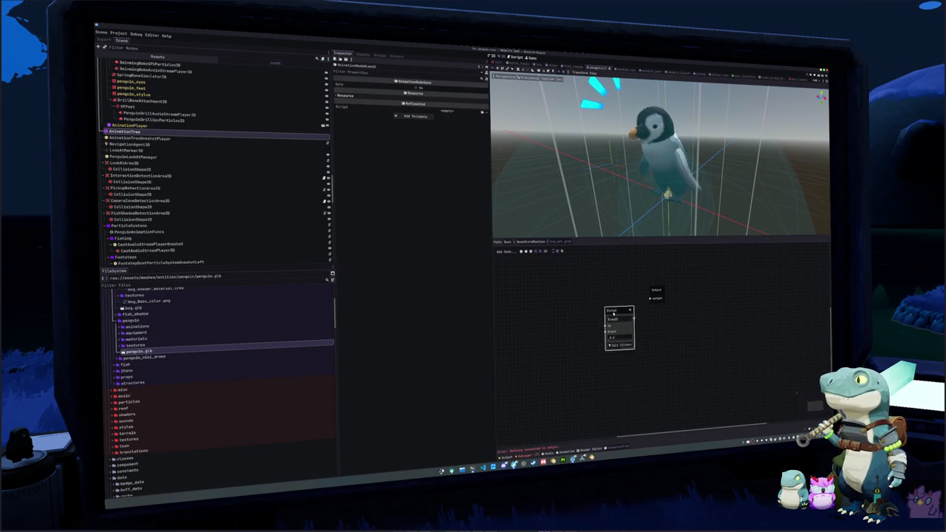
text(fishing_b)
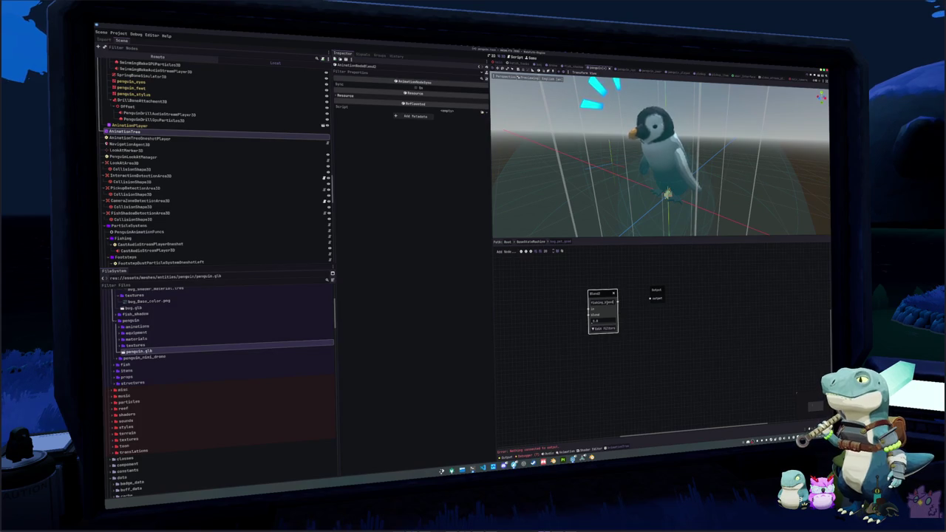
click(630, 291)
drag(617, 303, 651, 298)
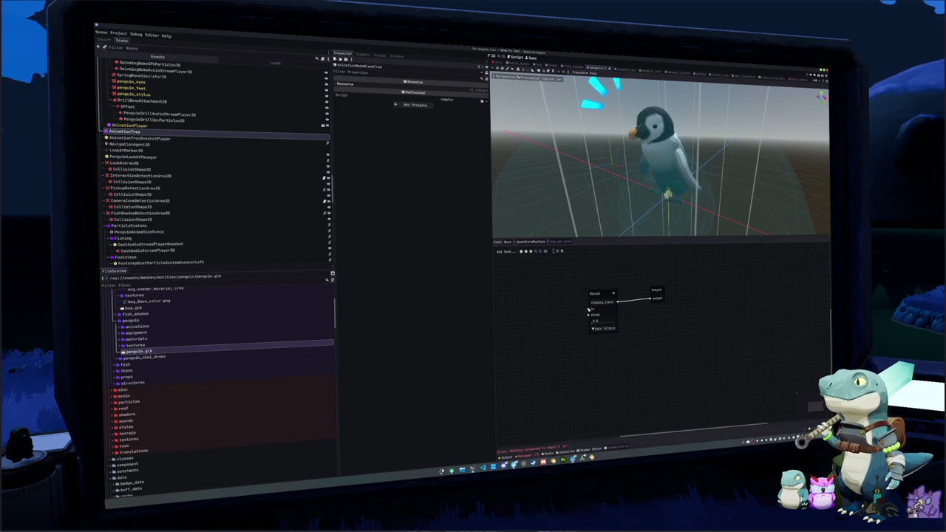
Step: Feed an Animation node playing bug_pet_good into fishing_blend's in port
drag(589, 310, 532, 290)
click(543, 294)
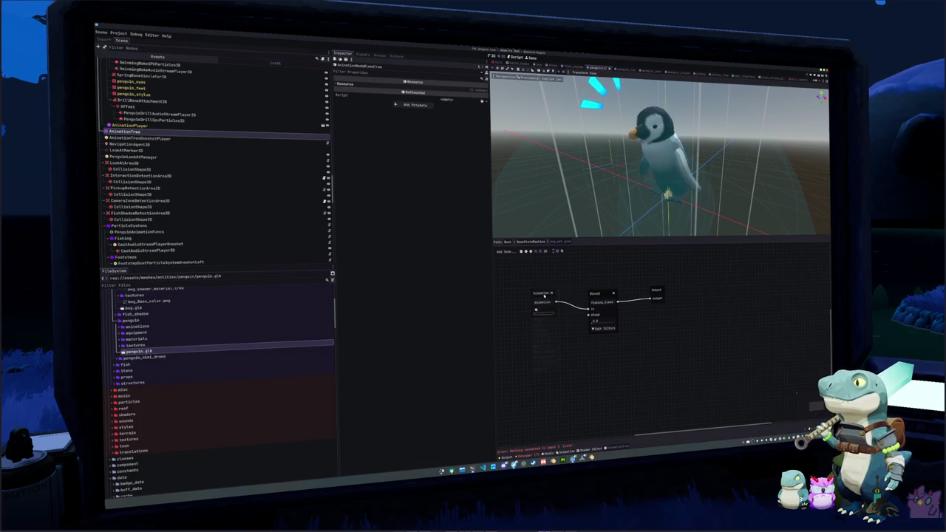
click(528, 305)
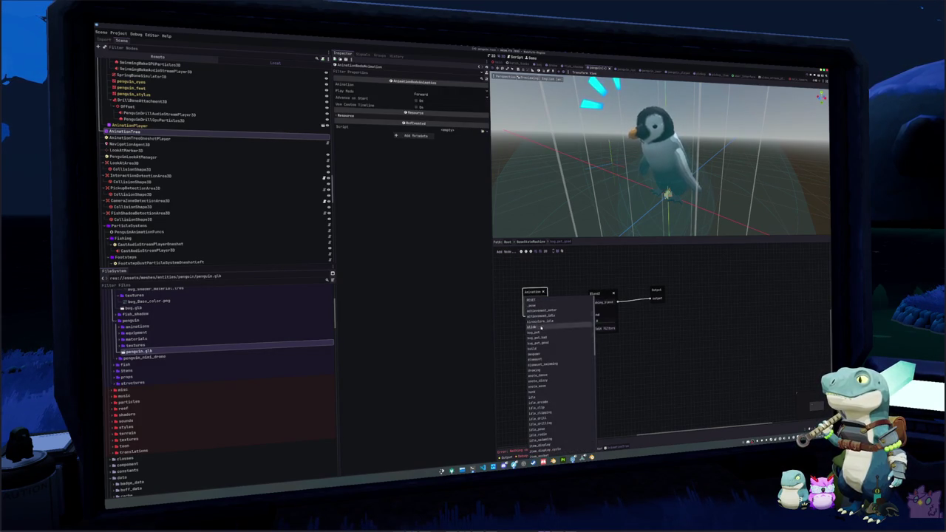
click(546, 344)
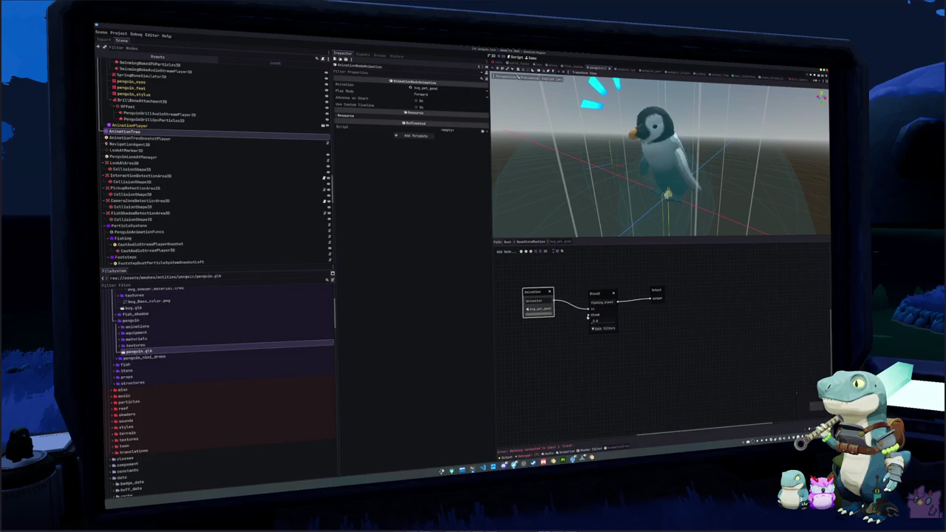
Step: Feed an Animation node playing tool_fishing_pole_idle_pose into fishing_blend's blend port
right_click(558, 348)
click(562, 350)
drag(553, 350, 589, 316)
click(534, 354)
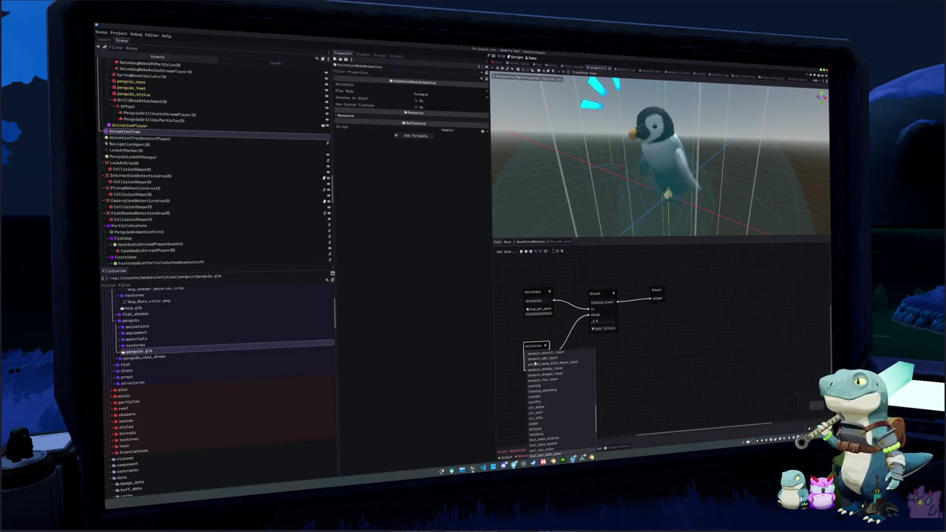
scroll(553, 429, down, 10)
click(554, 436)
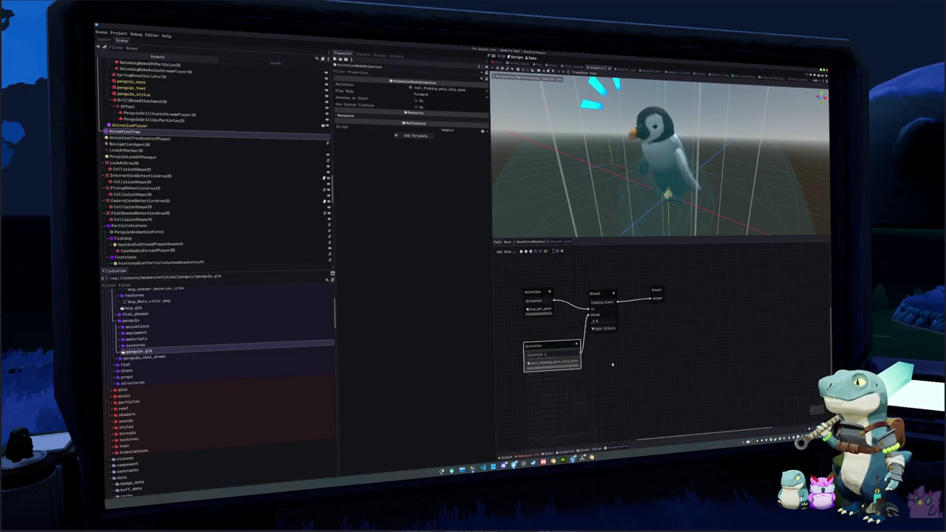
Step: Review fishing_blend's track filters, then go back up to the root state machine
click(603, 328)
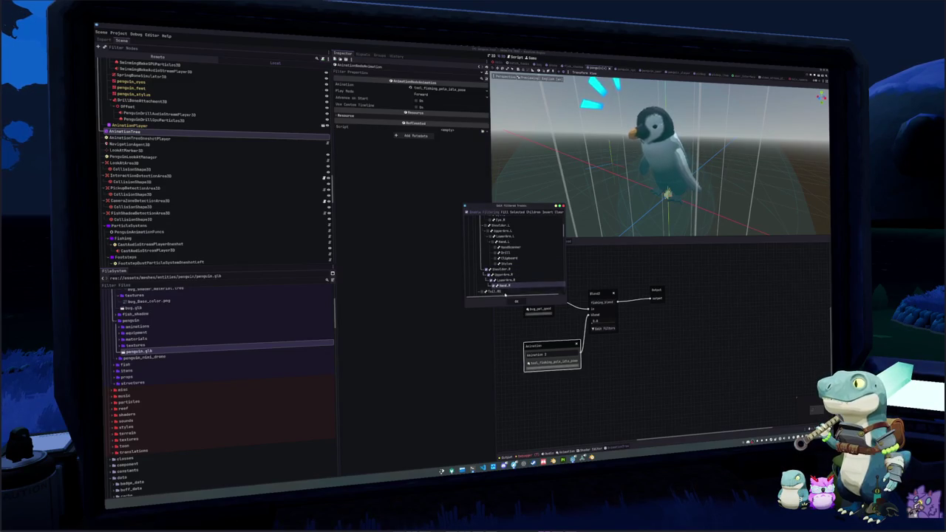
click(517, 301)
click(534, 243)
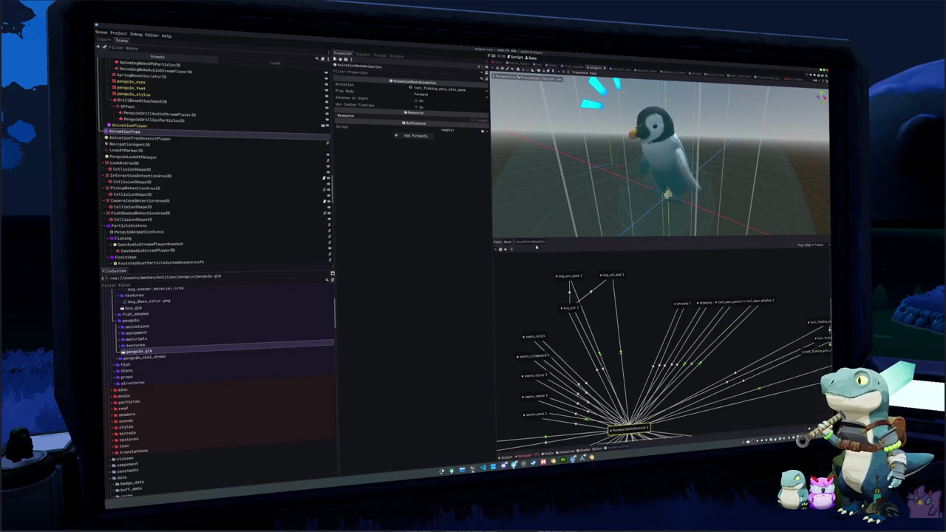
Step: In penguin_consts.gd, paste a copy of the two bug_pet constant lines, renaming them bug_feed_good
click(571, 355)
click(482, 468)
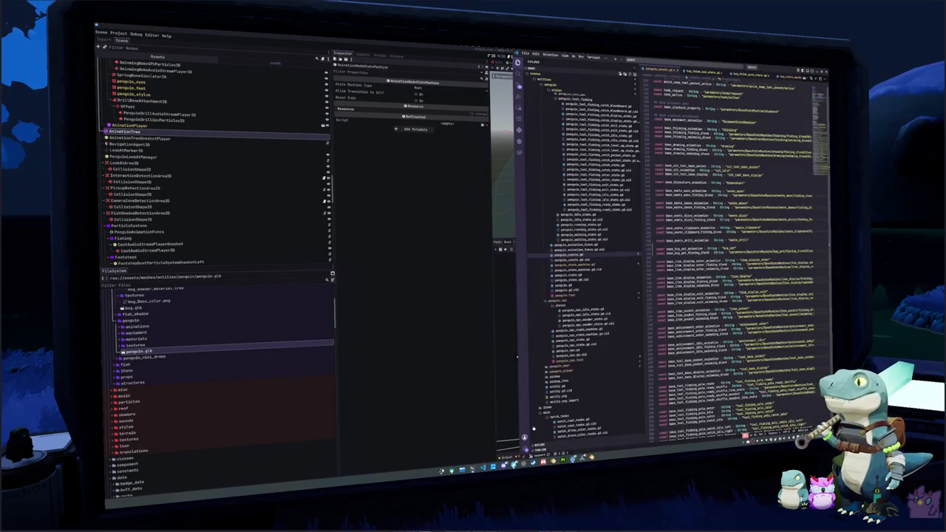
key(shift+Down)
key(shift+Down)
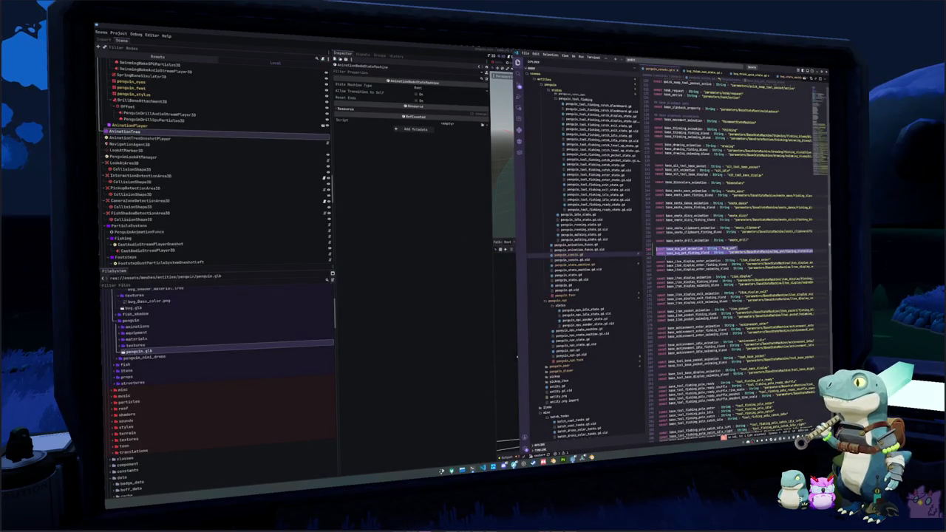
key(ctrl+c)
key(End)
key(Return)
key(ctrl+v)
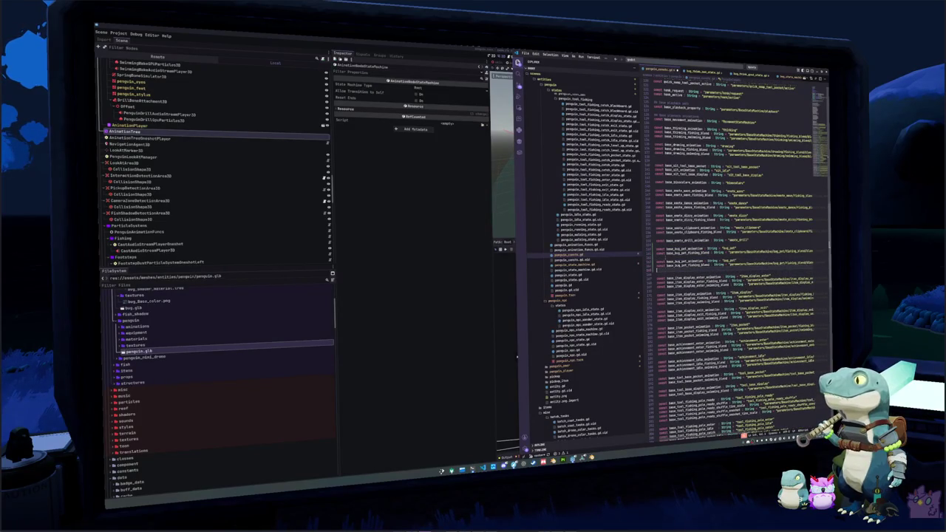
key(ctrl+shift+Right)
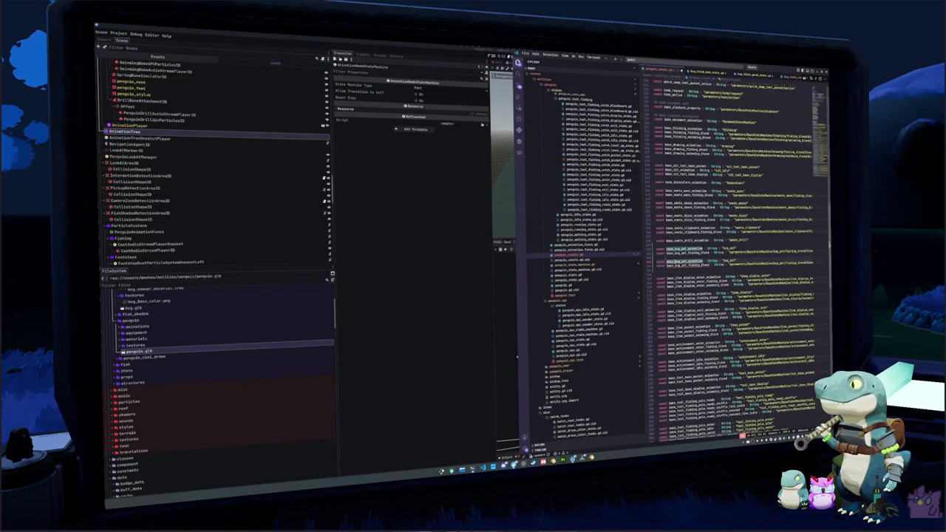
key(ctrl+d)
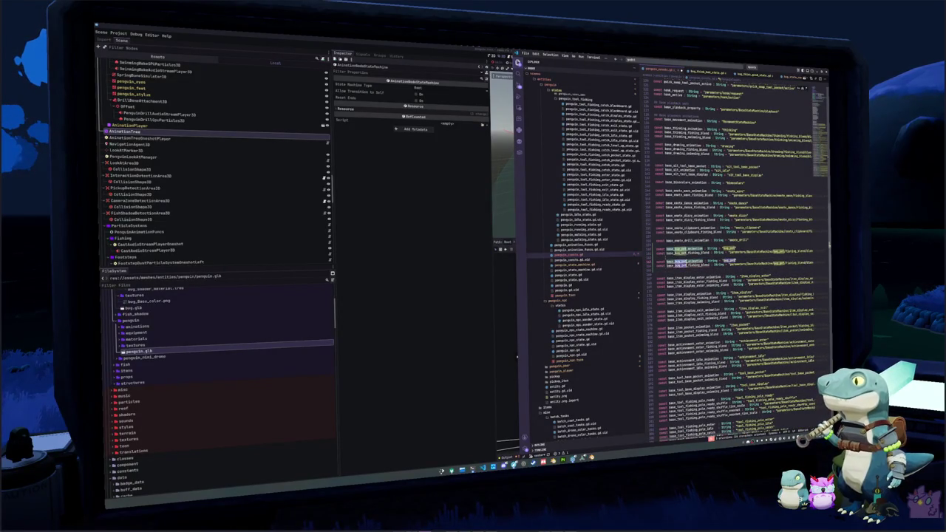
text(bug_feed)
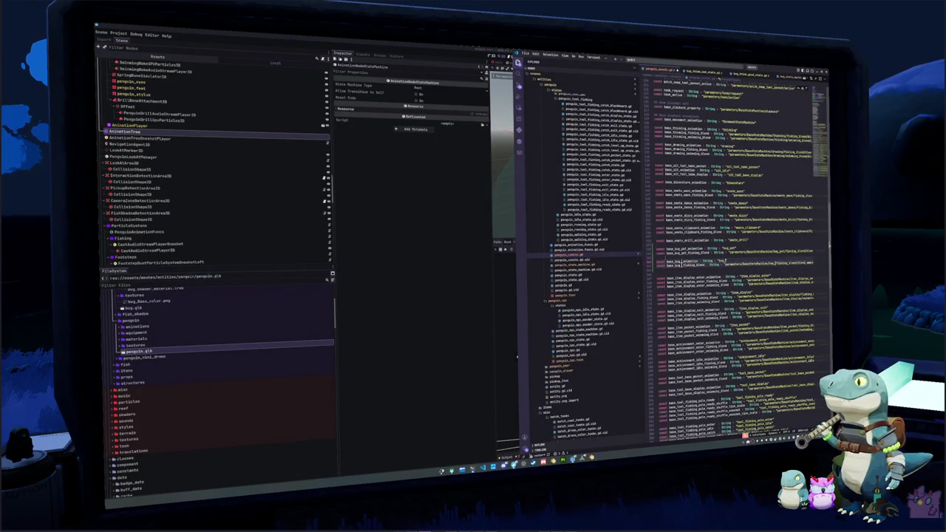
text(_good)
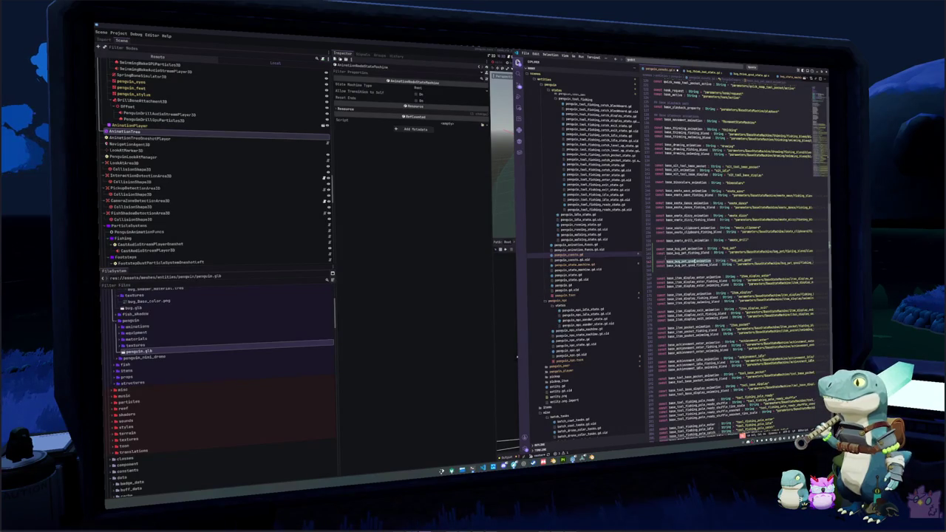
Step: Duplicate the bug_pet_good constant lines and change 'good' to 'bad' in the copies
key(ctrl+c)
key(ctrl+v)
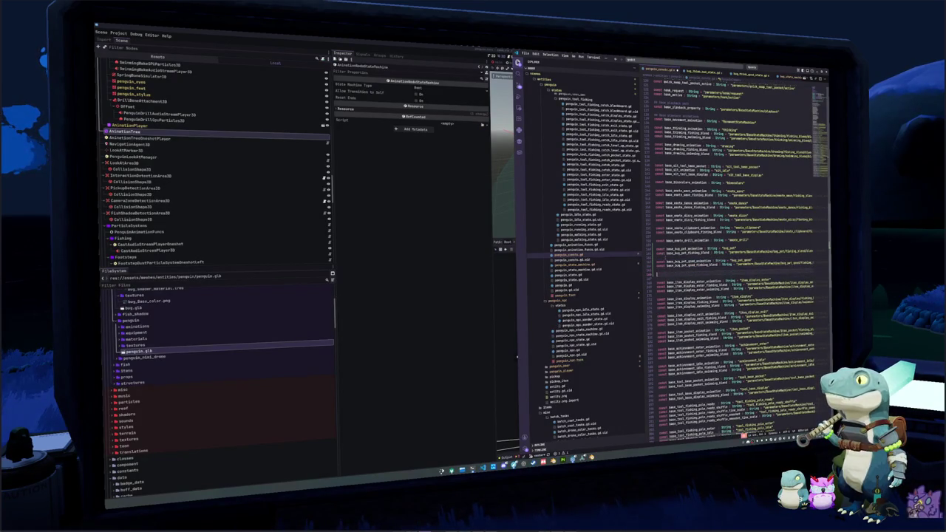
key(ctrl+shift+Right)
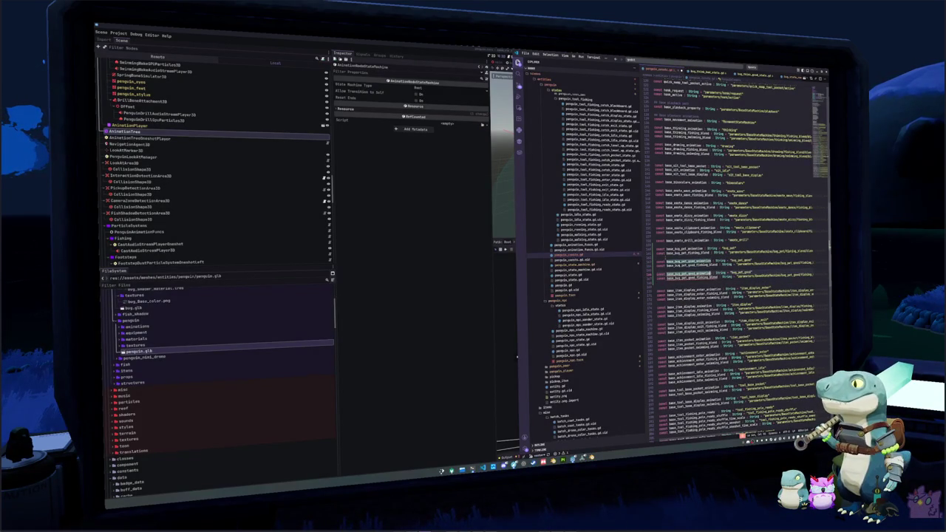
text(bad)
key(ctrl+shift+Right)
text(bad)
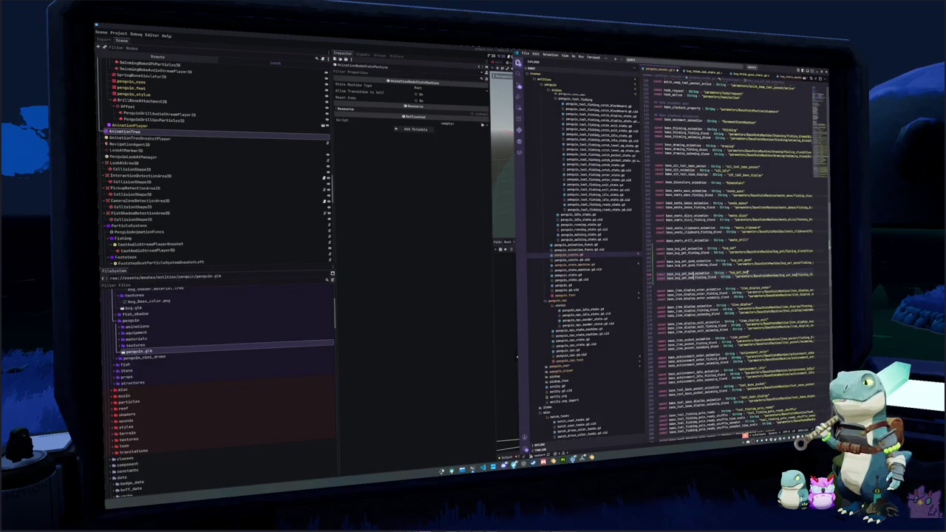
double_click(687, 273)
key(Down)
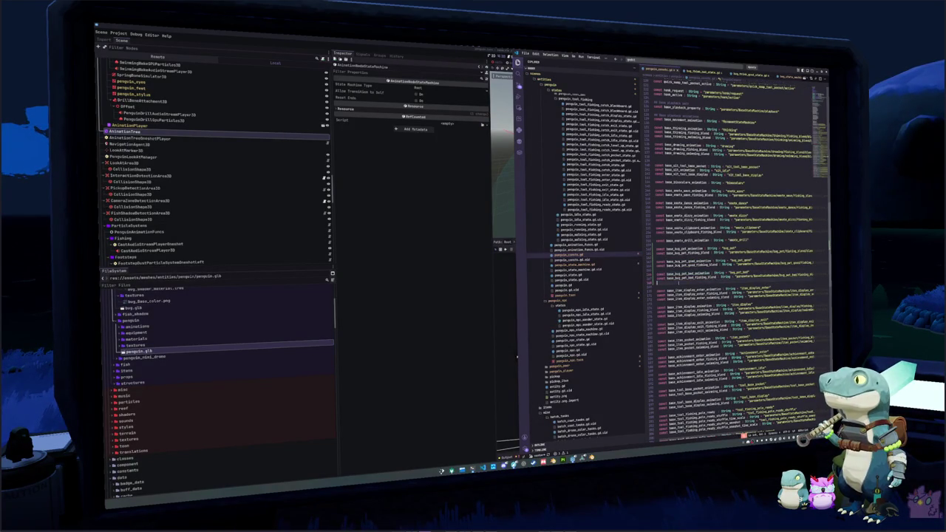
key(BackSpace)
Step: Add the bug-pet fishing blend constant as a new entry in the fishing_blends array
double_click(692, 264)
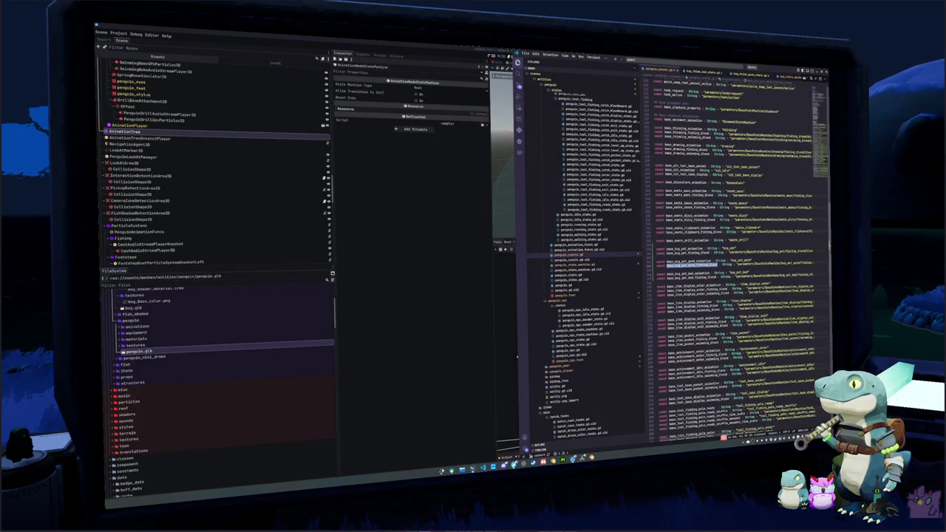
scroll(732, 259, up, 10)
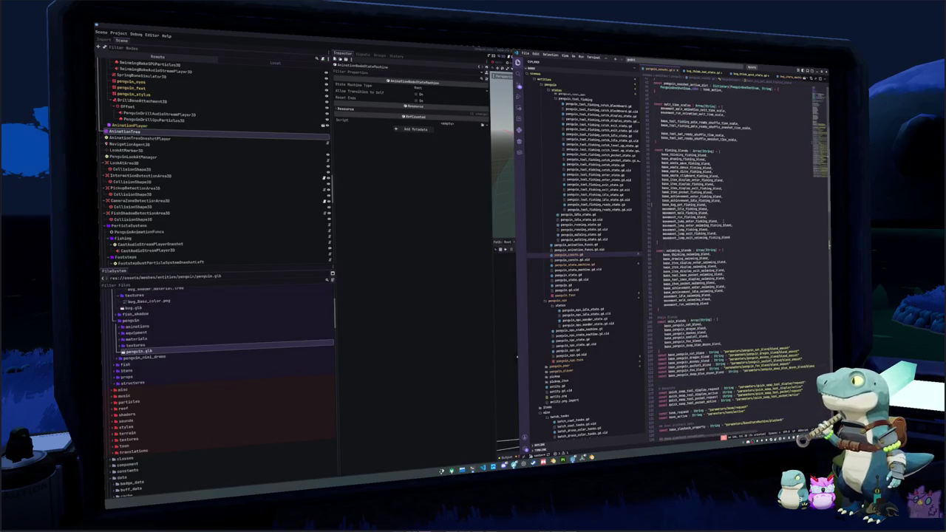
click(721, 205)
key(Return)
key(ctrl+v)
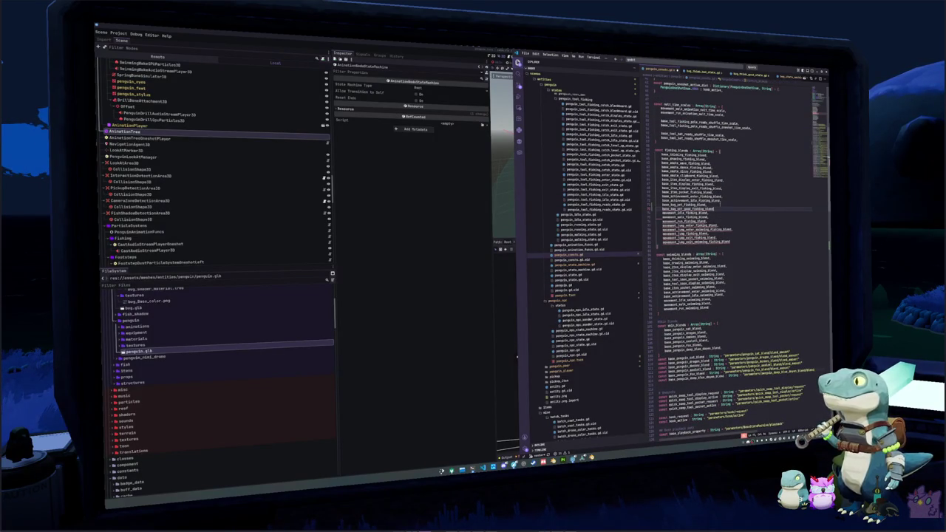
key(Return)
key(ctrl+v)
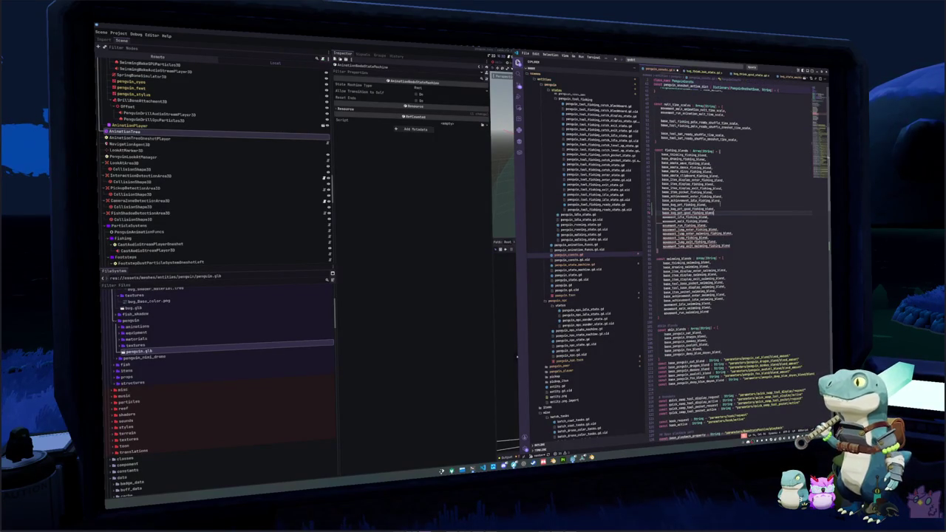
key(ctrl+z)
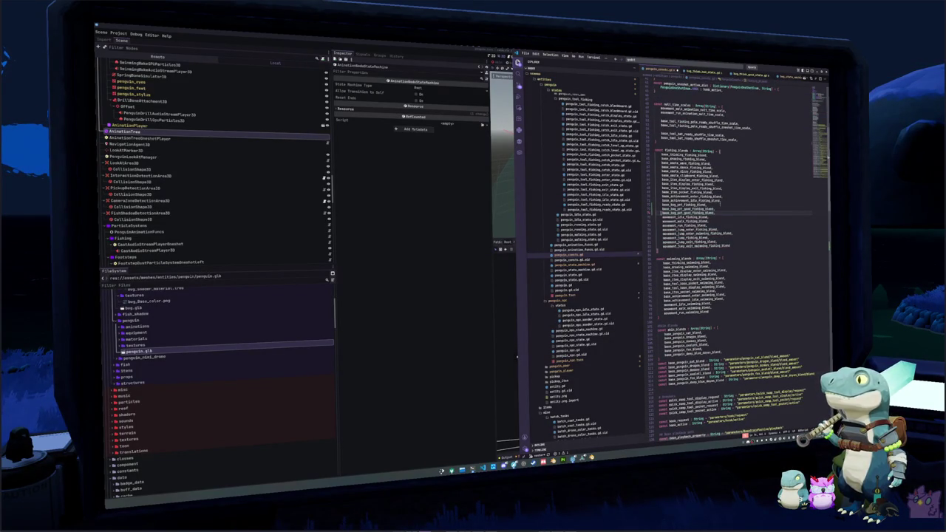
click(681, 209)
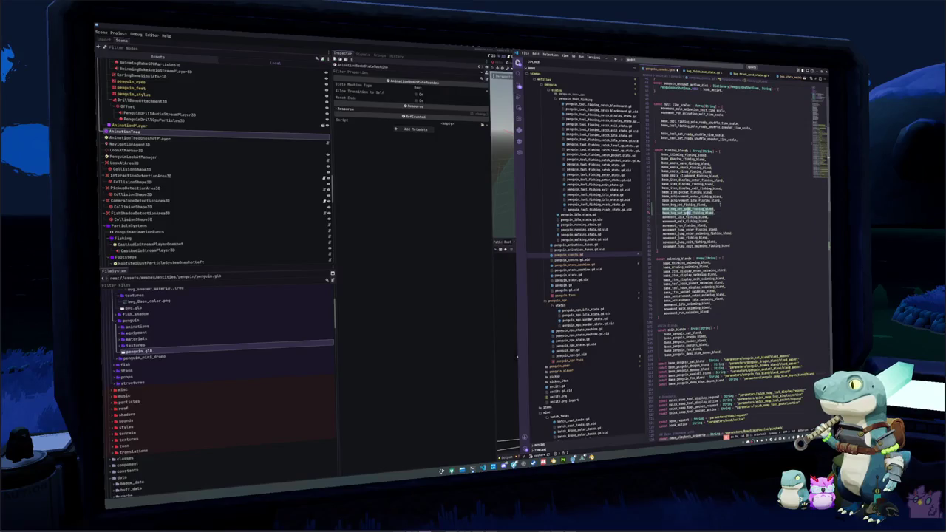
click(687, 213)
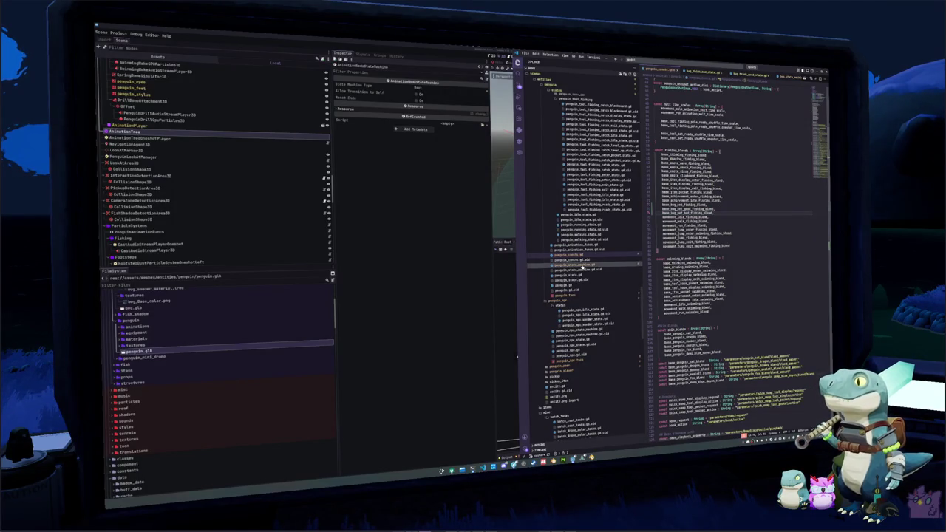
click(625, 264)
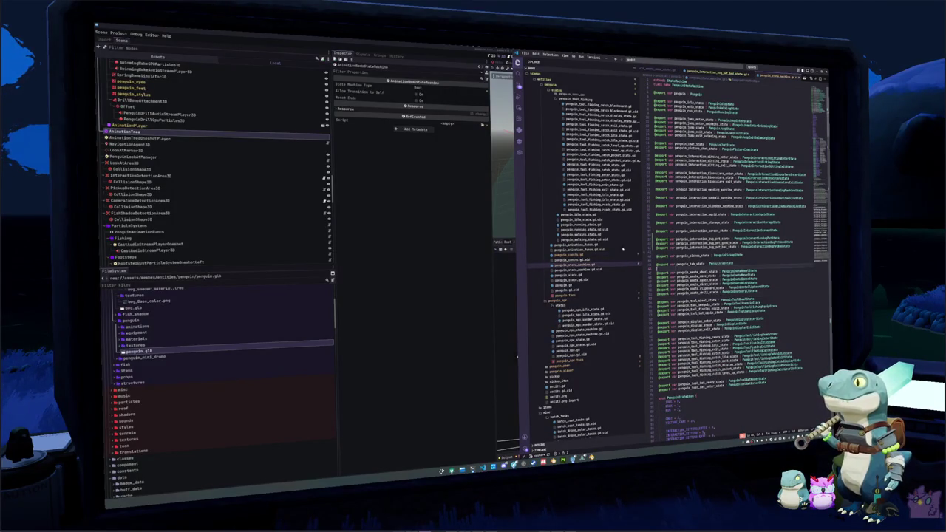
Step: In the bug_pet_bad state script, replace base_emote_auto_animation with the bug-pet animation constant
scroll(598, 256, up, 10)
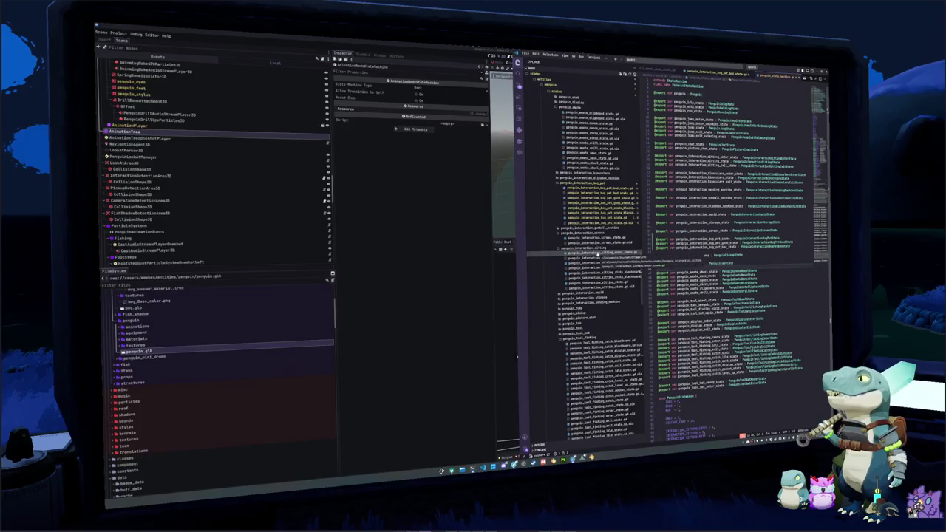
scroll(597, 255, up, 1)
click(600, 198)
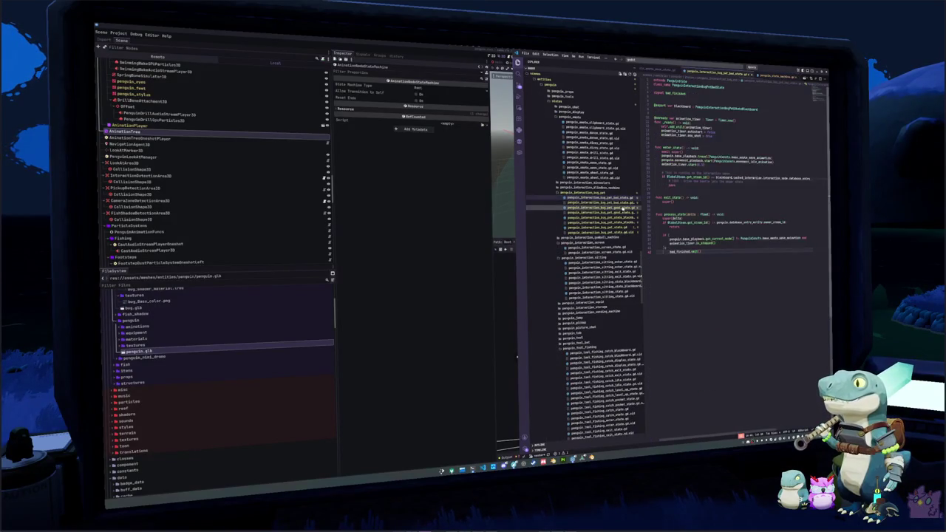
click(657, 211)
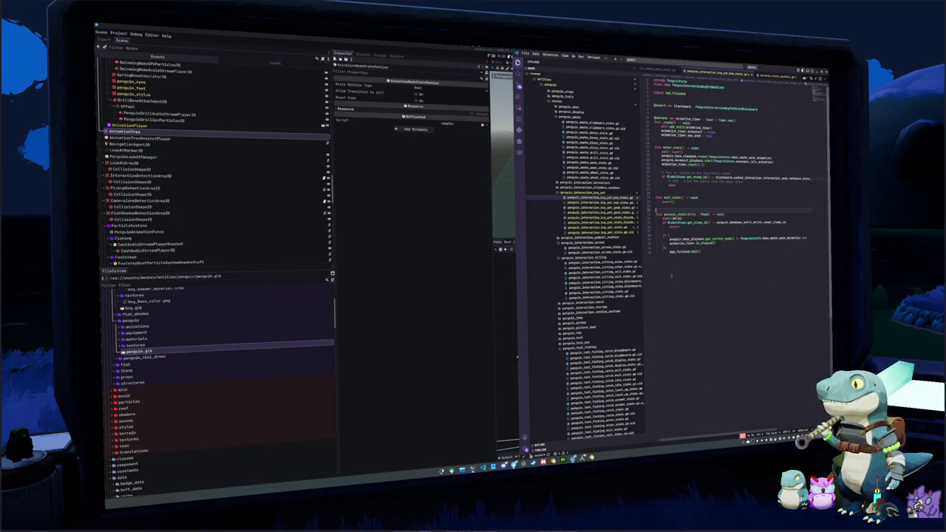
double_click(751, 158)
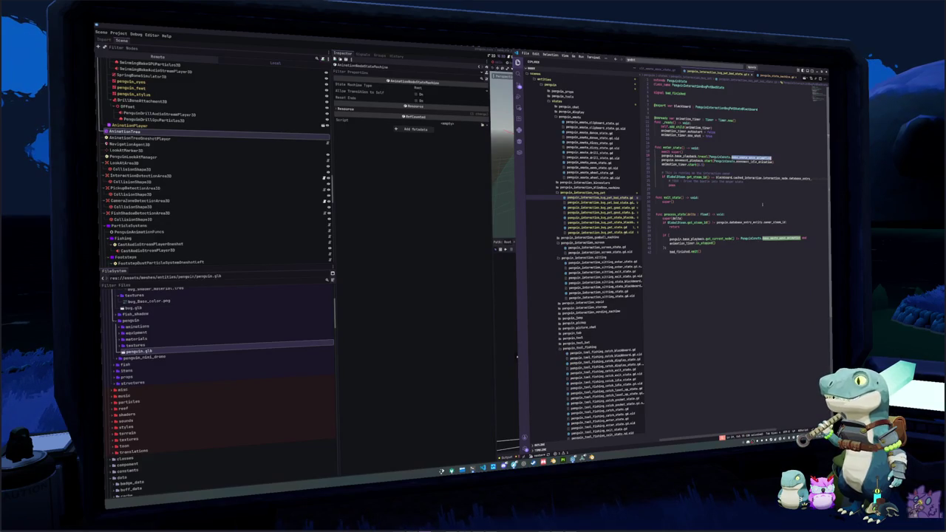
text(base_)
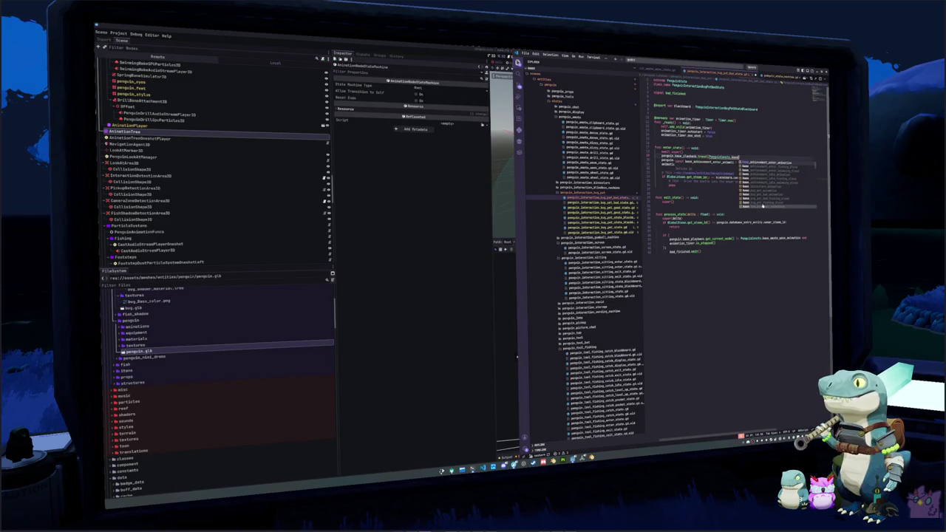
click(769, 206)
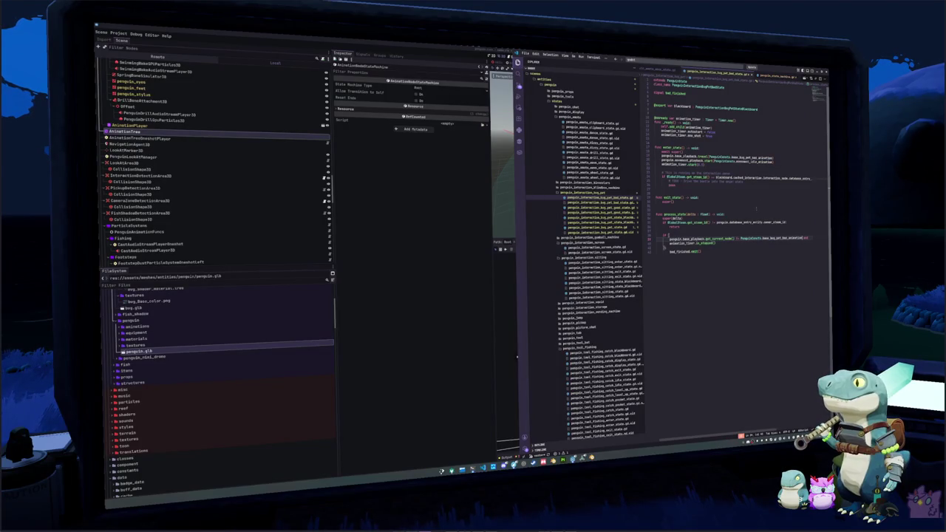
Step: In the bug_pet_good state script, replace both base_emote_move_animation references with the bug-pet animation constant
click(614, 208)
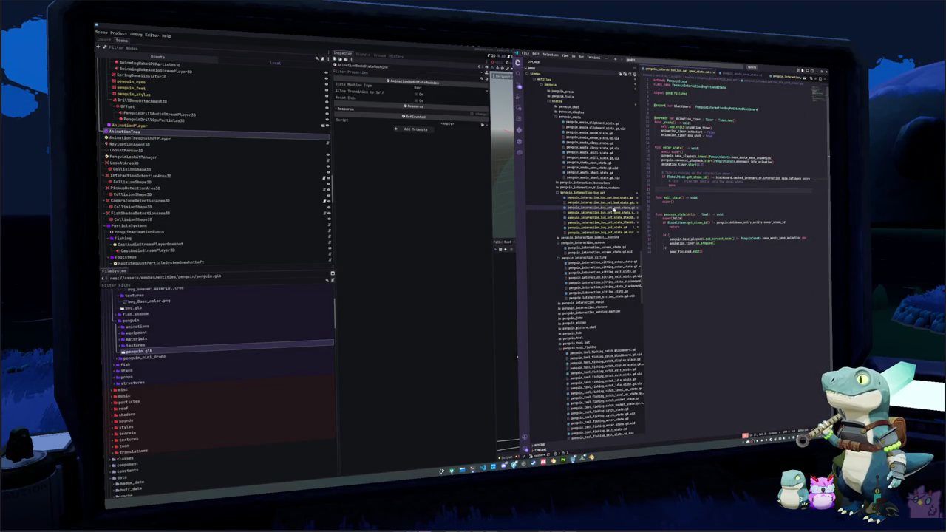
double_click(752, 158)
key(ctrl+d)
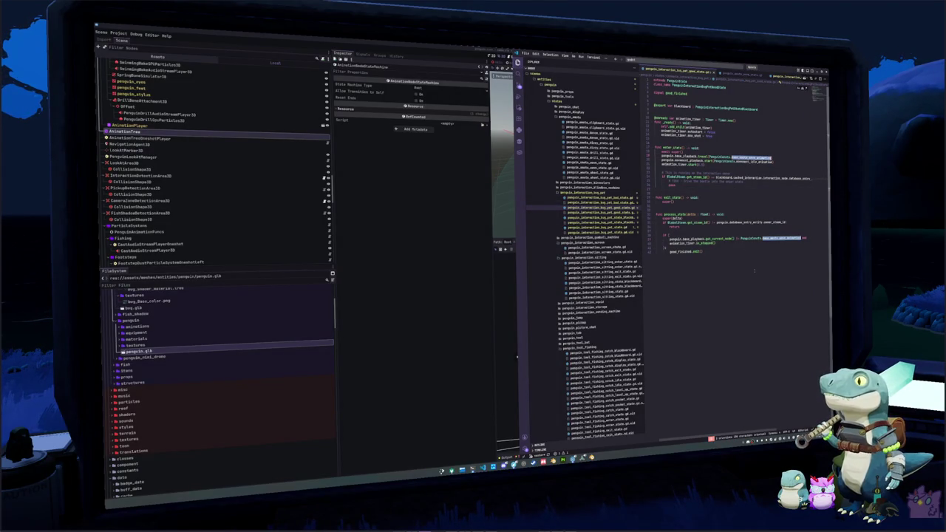
text(base_anim)
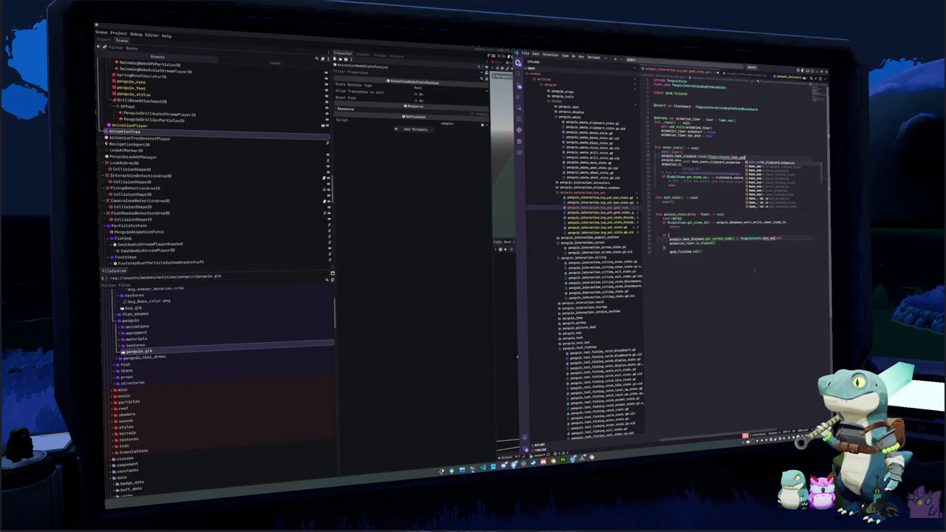
key(Escape)
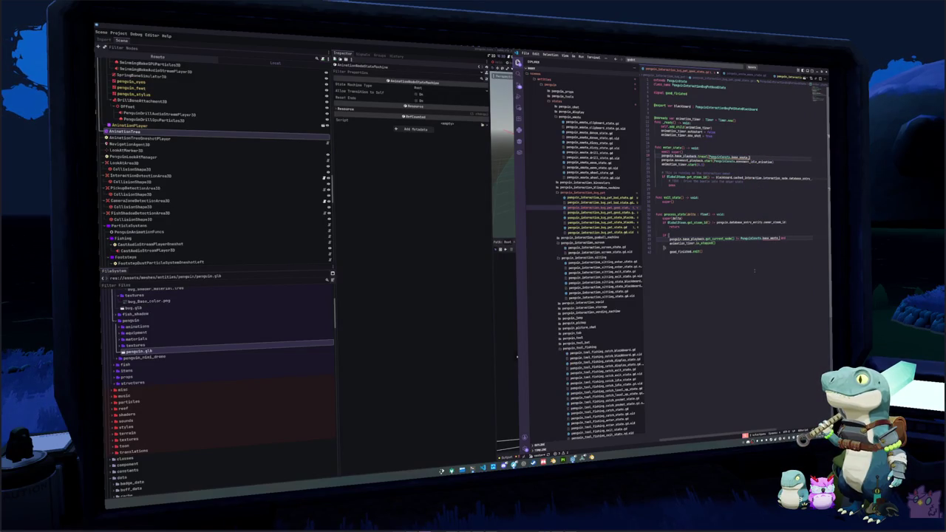
text(bug)
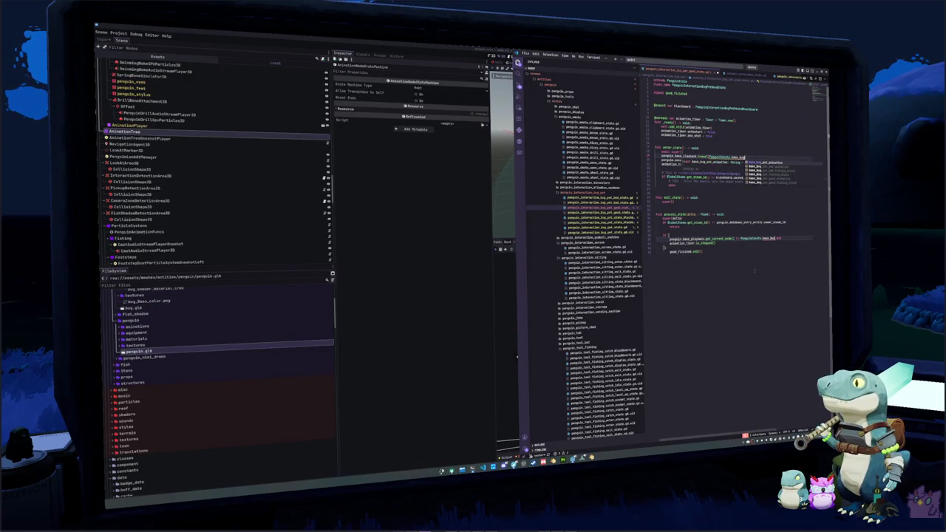
text(_pet_bad)
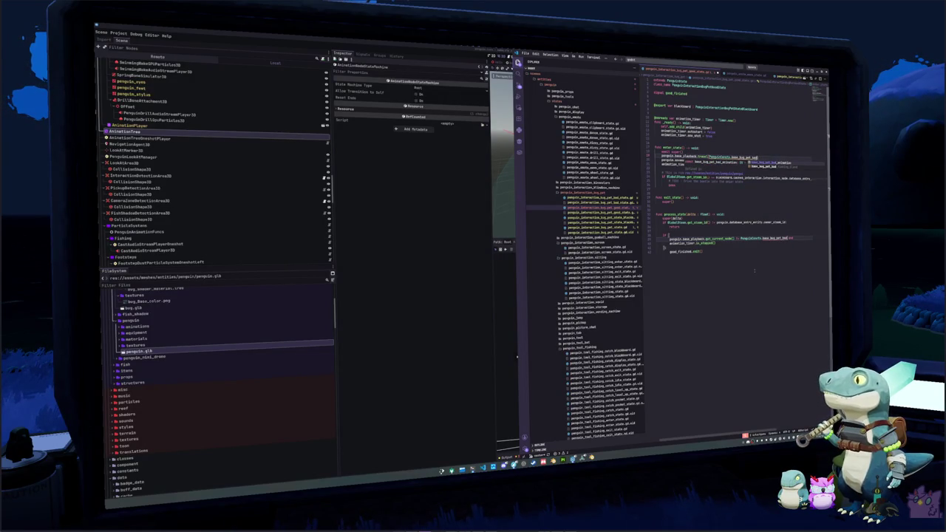
key(Return)
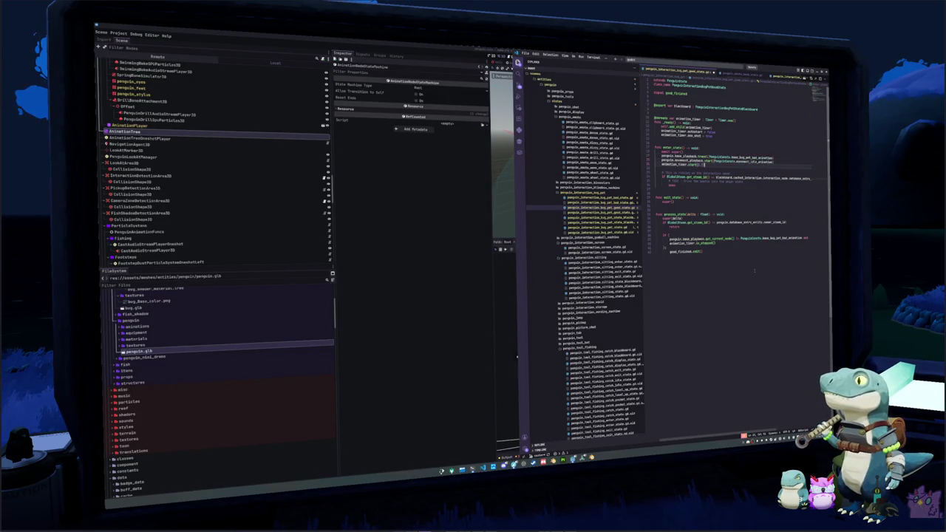
click(453, 321)
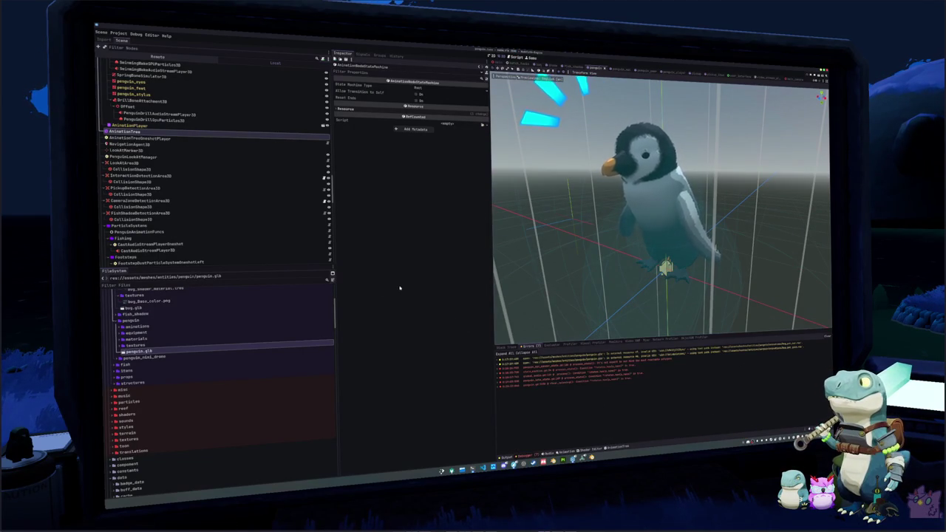
Step: Select PenguinStateMachine in the Scene dock and run the game with F5 to test the bug-pet states
scroll(238, 178, down, 5)
scroll(238, 177, up, 10)
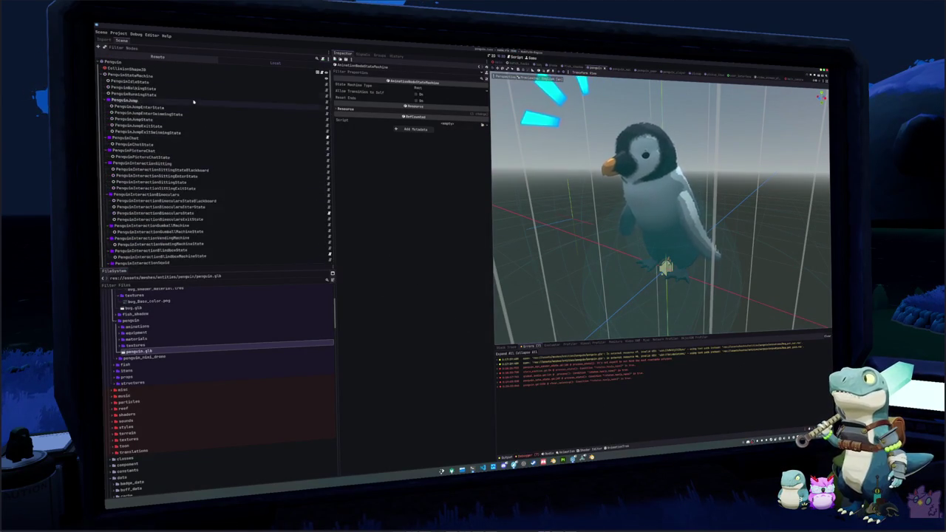
click(113, 61)
click(170, 75)
key(F5)
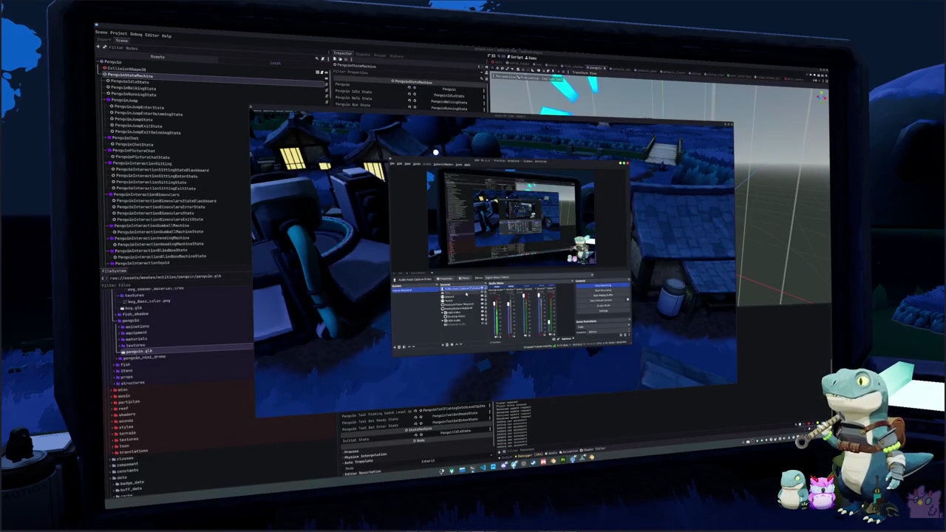
click(539, 380)
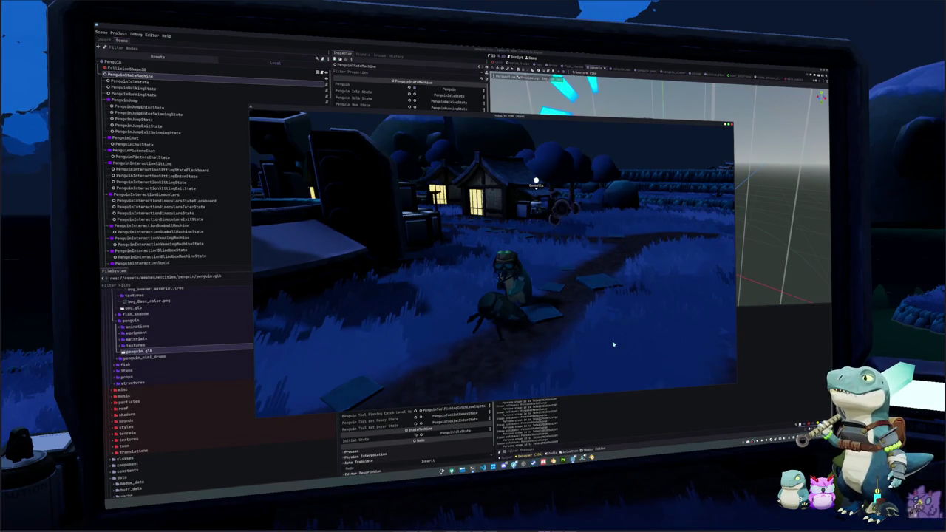
Step: Bring VS Code up beside the running game, showing the bug-pet interaction state script
key(alt+Tab)
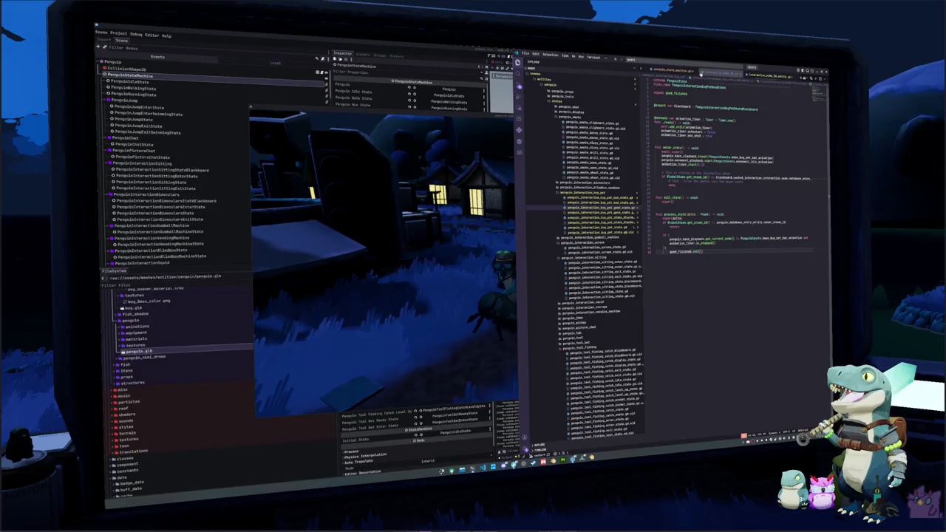
Step: Stop the game, then in the bug scene inspect the interaction area's base script start_interaction code
click(515, 198)
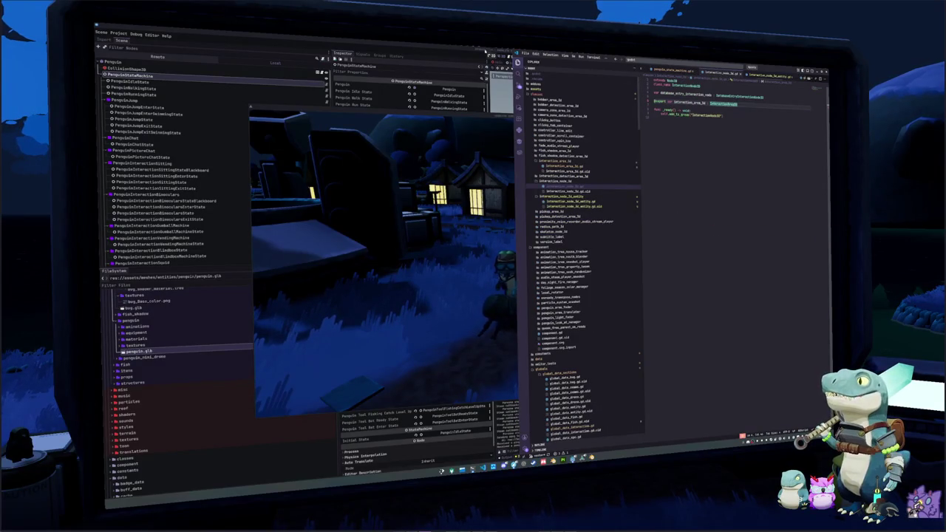
key(alt+F4)
key(F5)
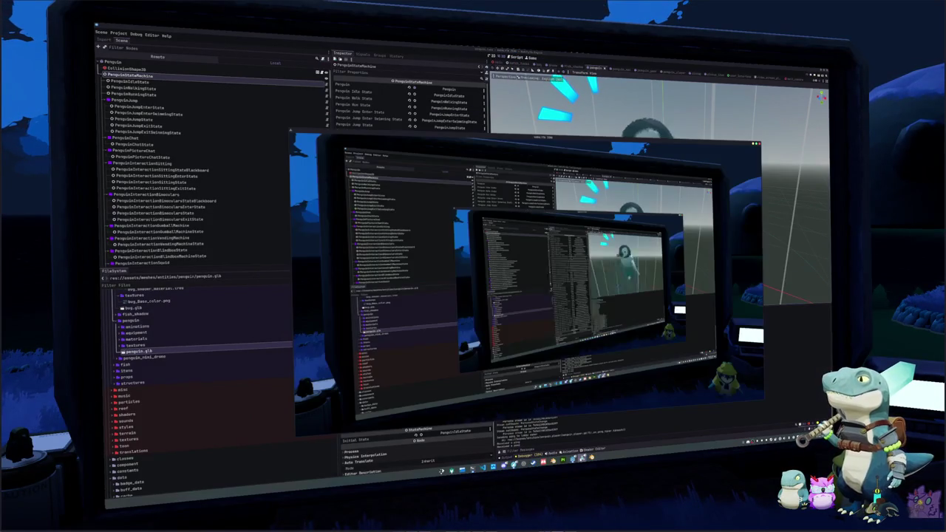
key(alt+F4)
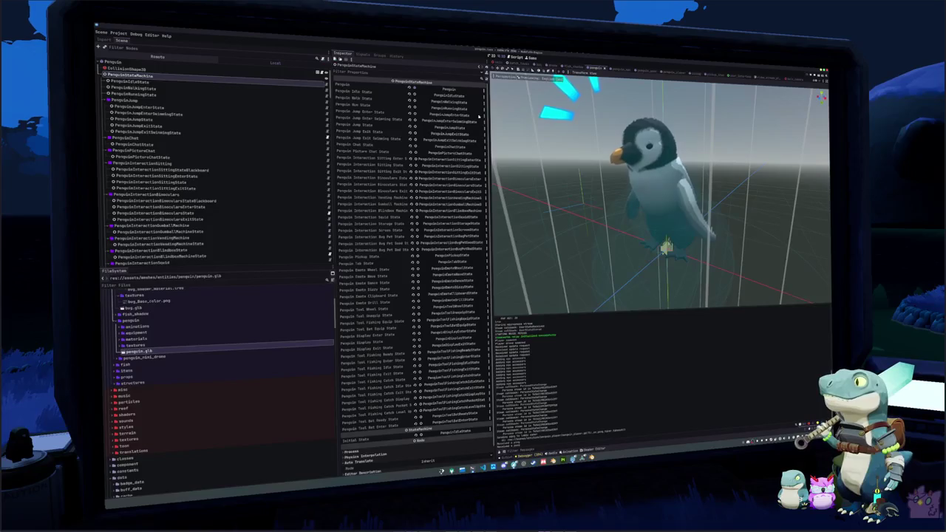
key(ctrl+Tab)
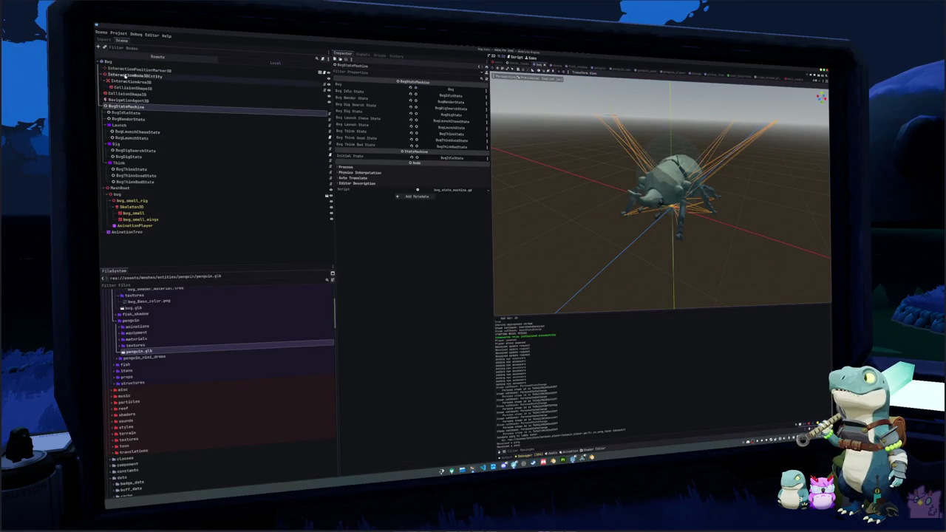
click(127, 81)
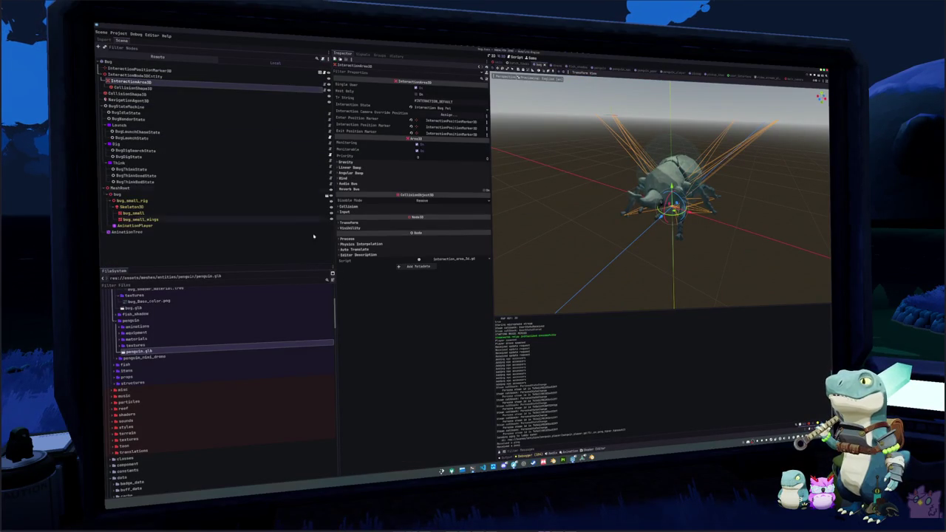
click(416, 259)
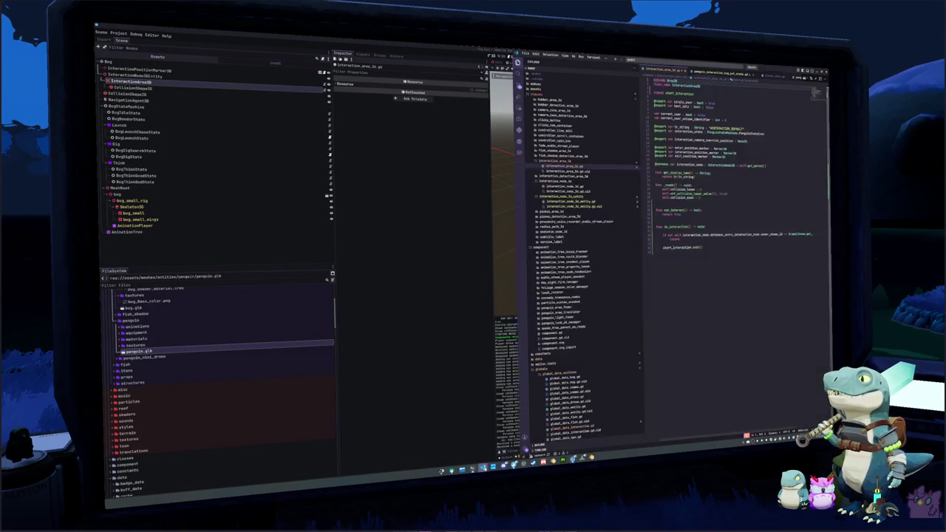
click(666, 252)
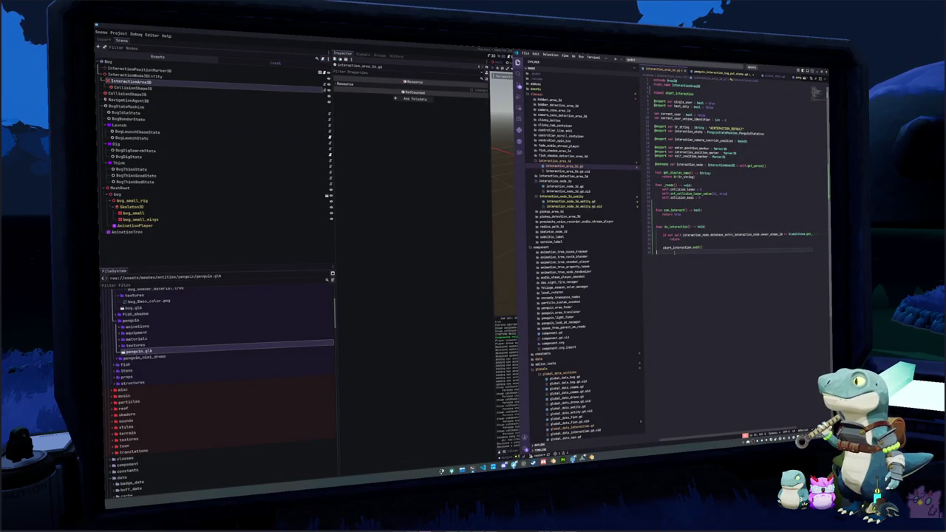
click(159, 82)
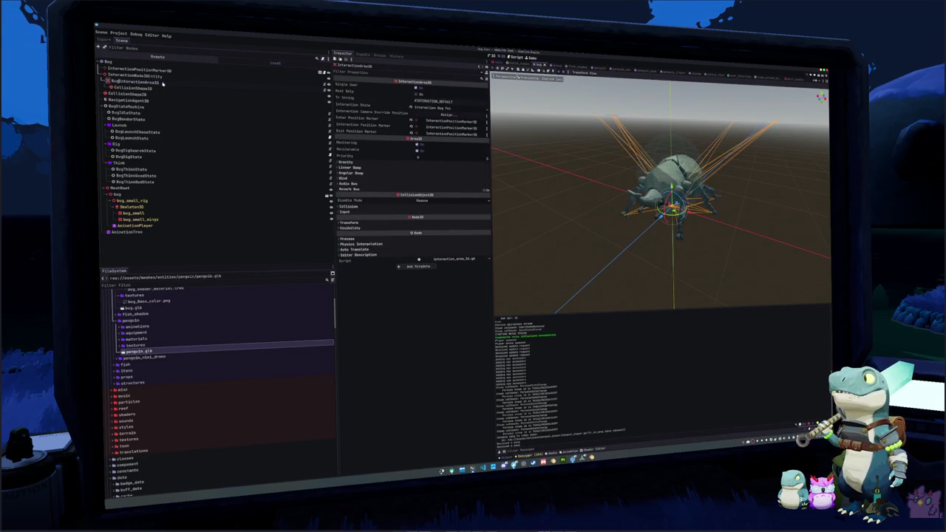
Step: Extend BugInteractionArea3D's script into bug_interaction_area_3d.gd and start typing 'class_name BugInter'
right_click(163, 84)
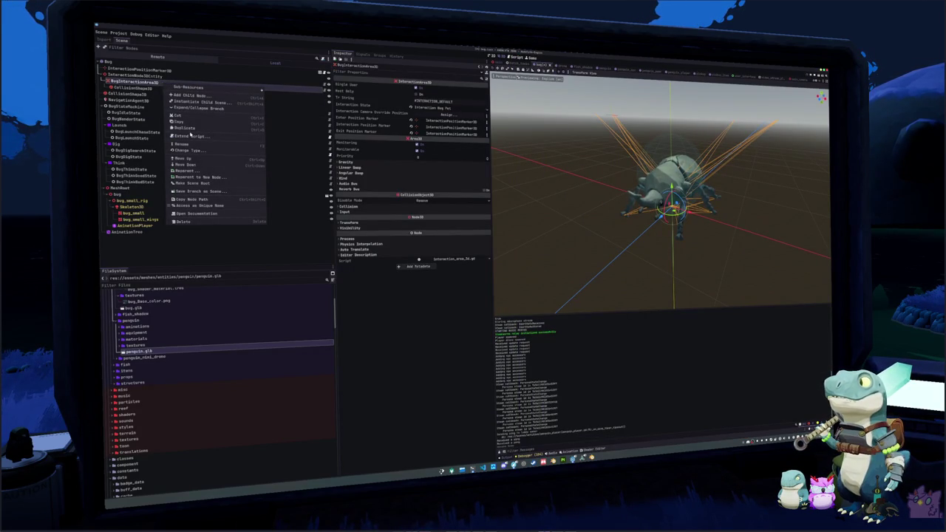
click(190, 136)
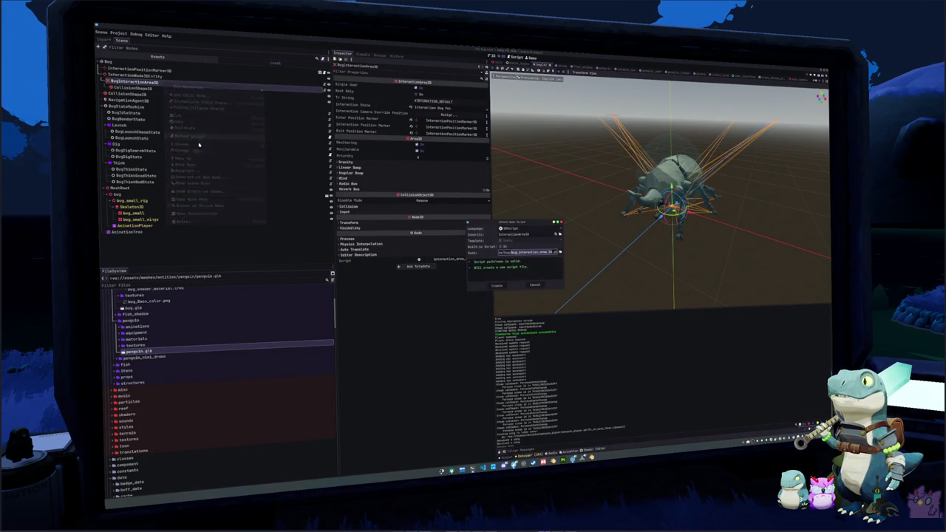
click(494, 285)
click(677, 199)
text(class_name Bug)
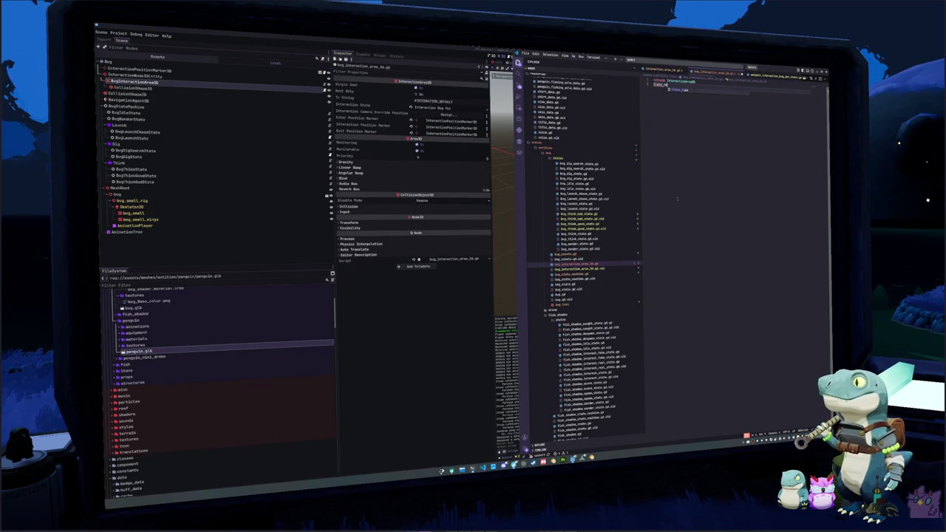
text(Interaction)
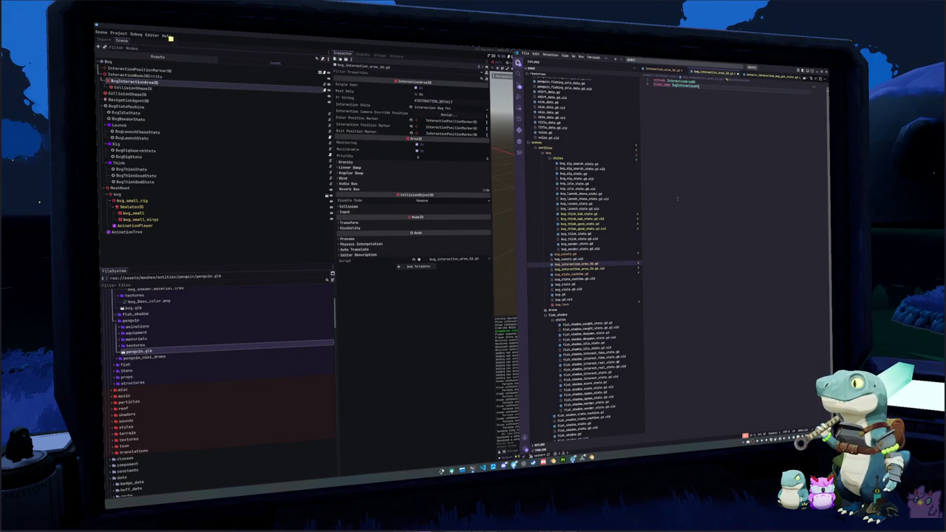
Step: Copy can_interact through start_interaction.emit() from interaction_area_3d.gd into bug_interaction_area_3d.gd
key(Return)
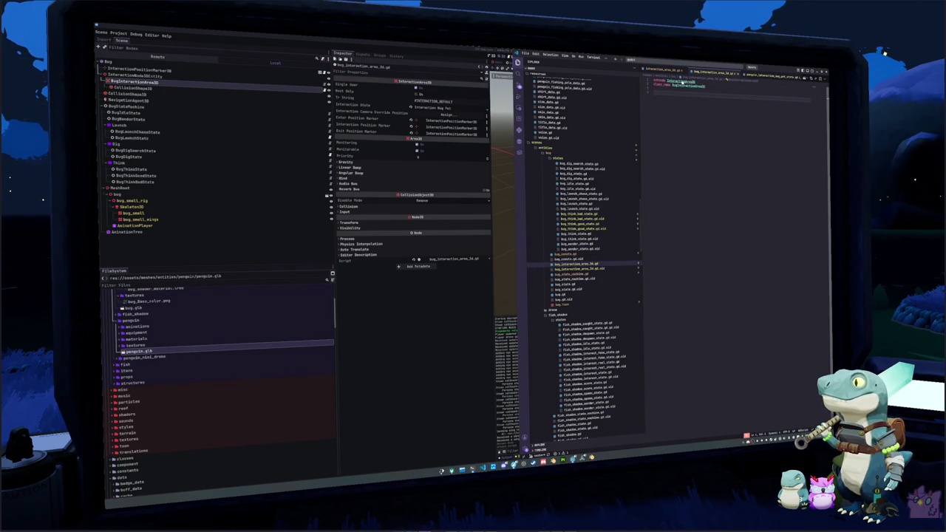
ctrl+click(676, 80)
click(658, 210)
drag(657, 210, 682, 280)
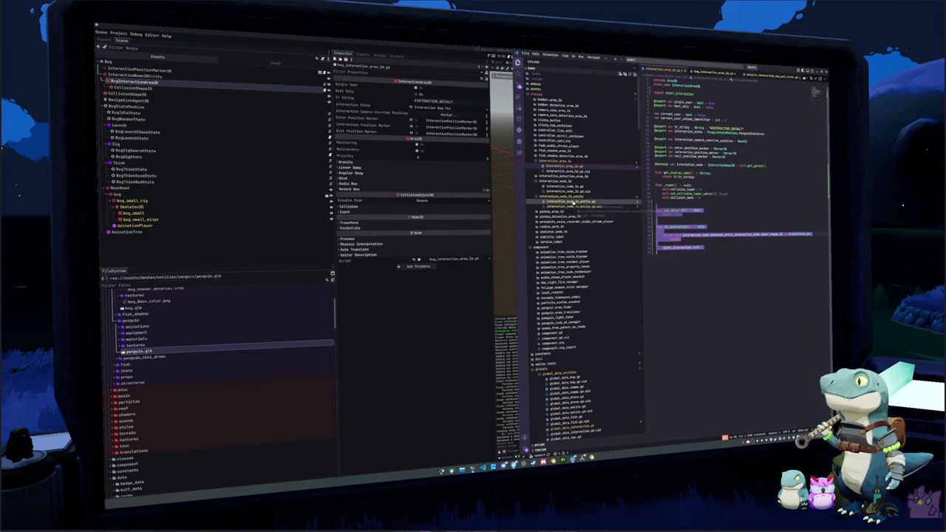
scroll(570, 303, down, 5)
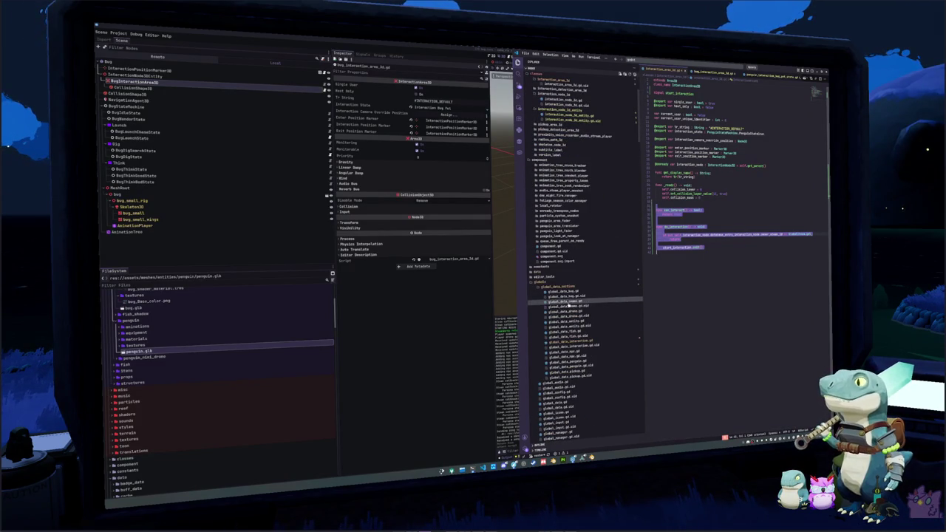
click(714, 71)
key(ctrl+v)
click(655, 130)
key(shift+Up)
key(shift+Up)
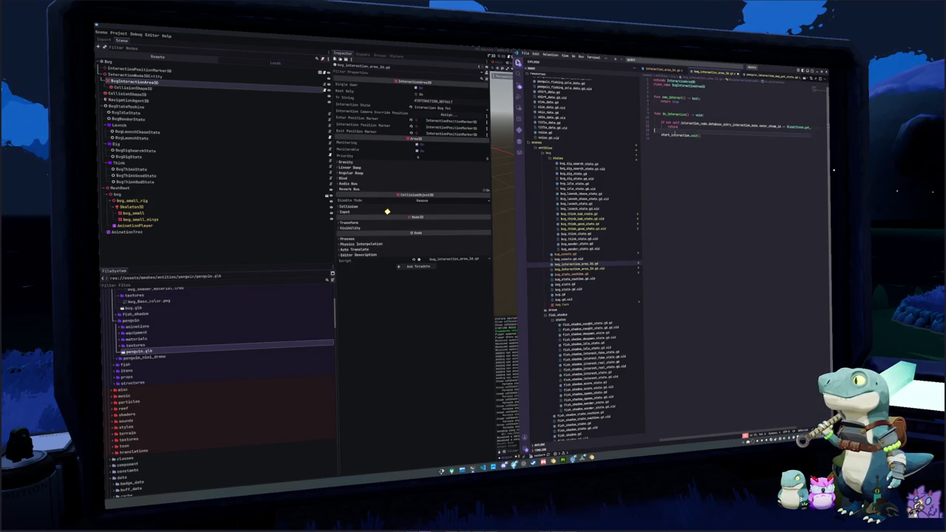
key(Tab)
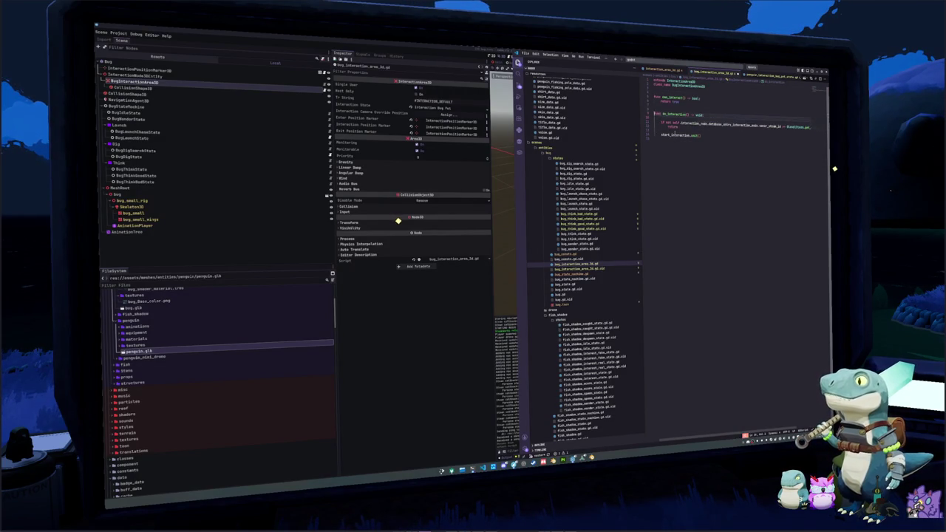
key(Return)
key(Return)
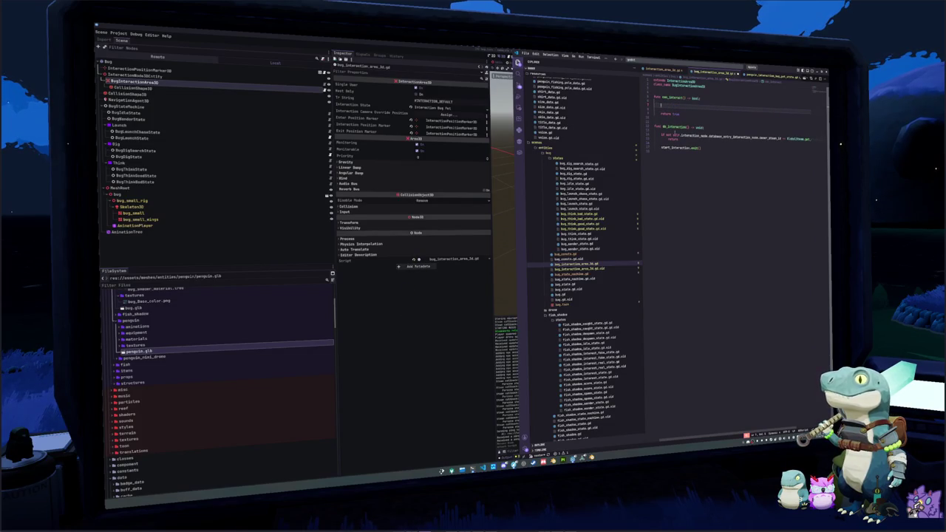
key(Up)
key(Up)
key(Up)
key(Return)
text(@export var bug_)
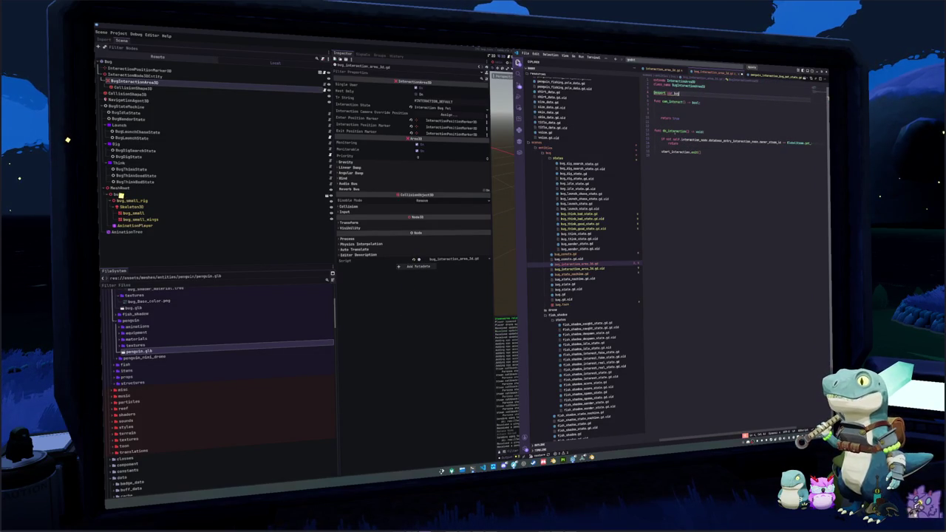
text(state_machi)
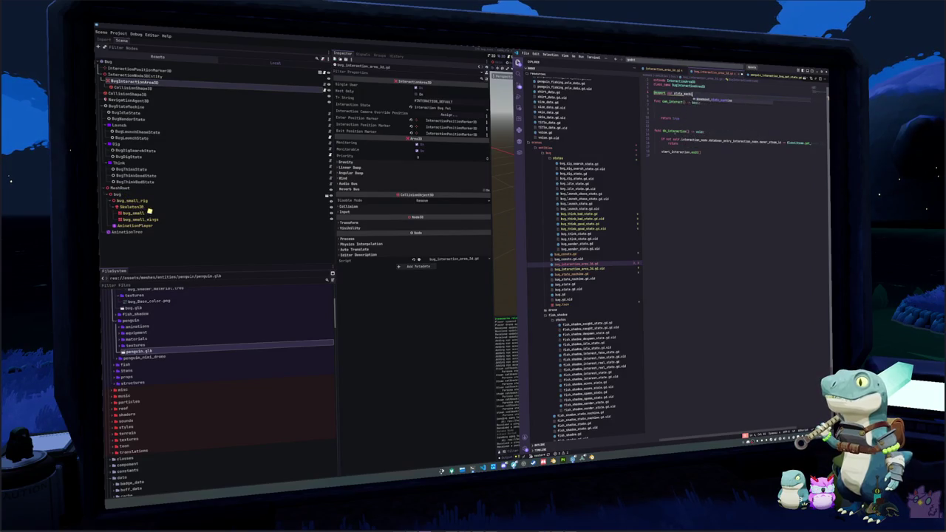
key(ctrl+BackSpace)
text(bug : Bug)
key(Down)
key(Down)
key(Down)
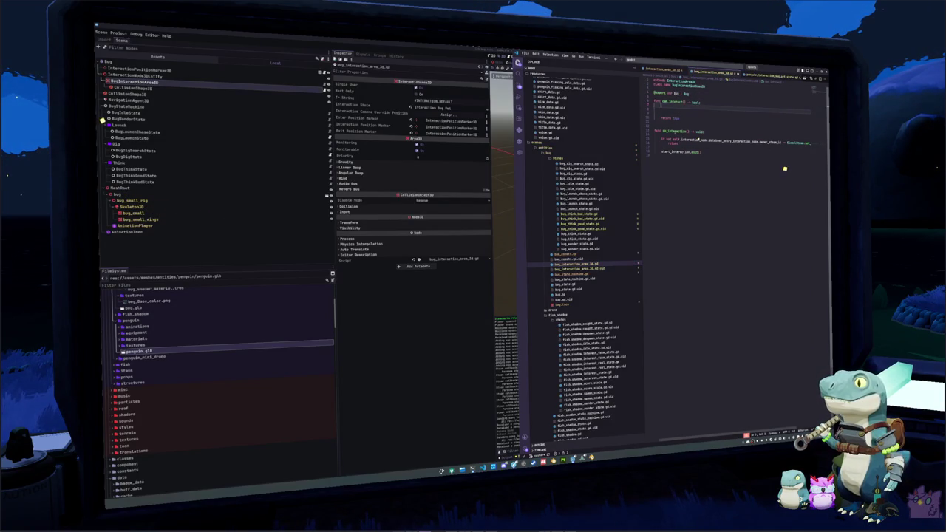
Step: Start an 'if bug.goal_state' check inside can_interact using autocomplete
text(if bug.state)
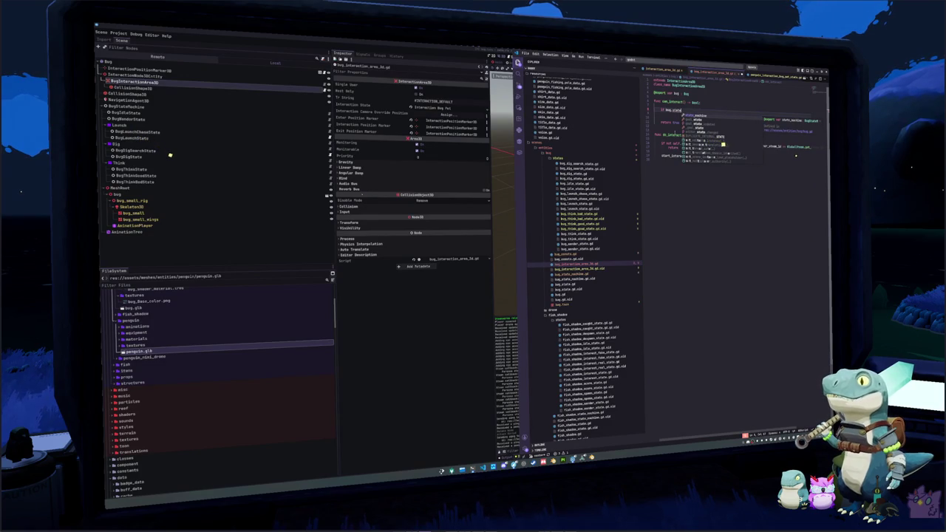
key(Return)
text(.curr_state is BugIdle)
key(Escape)
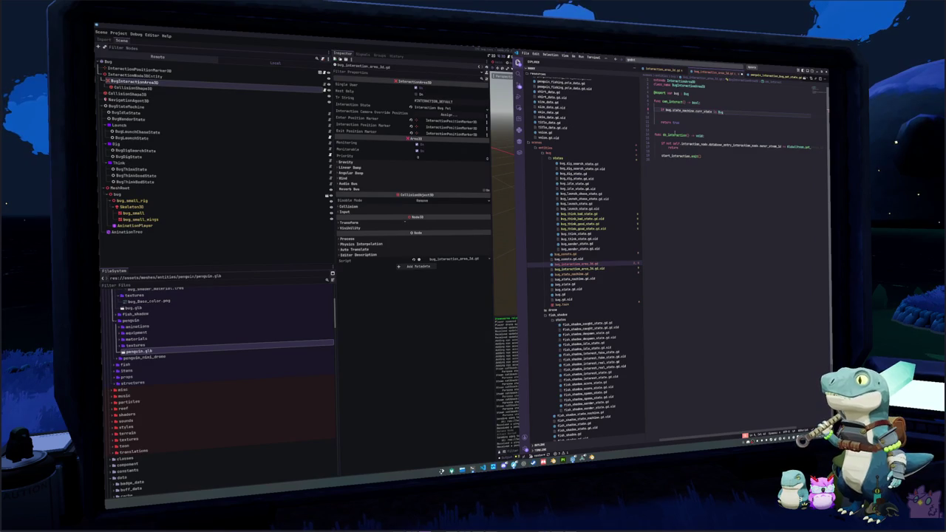
key(ctrl+space)
key(ctrl+z)
key(ctrl+z)
key(ctrl+z)
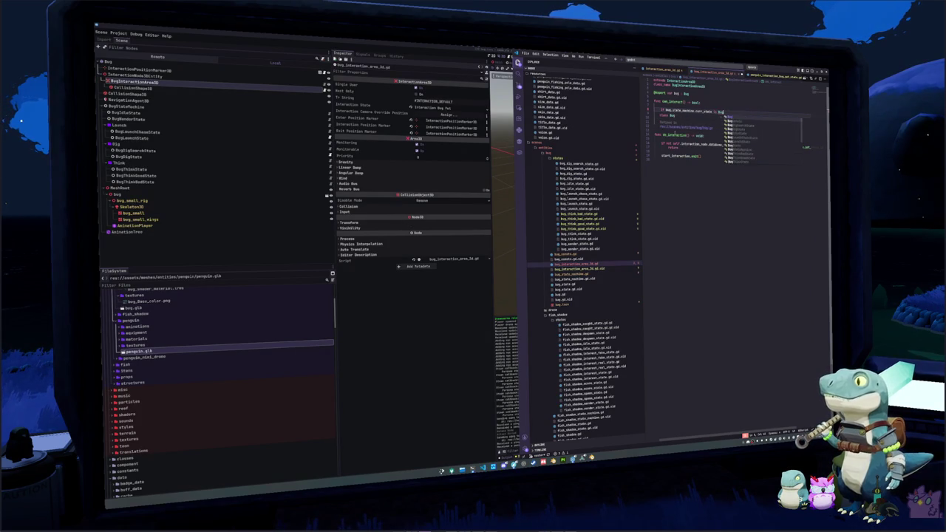
text(goal)
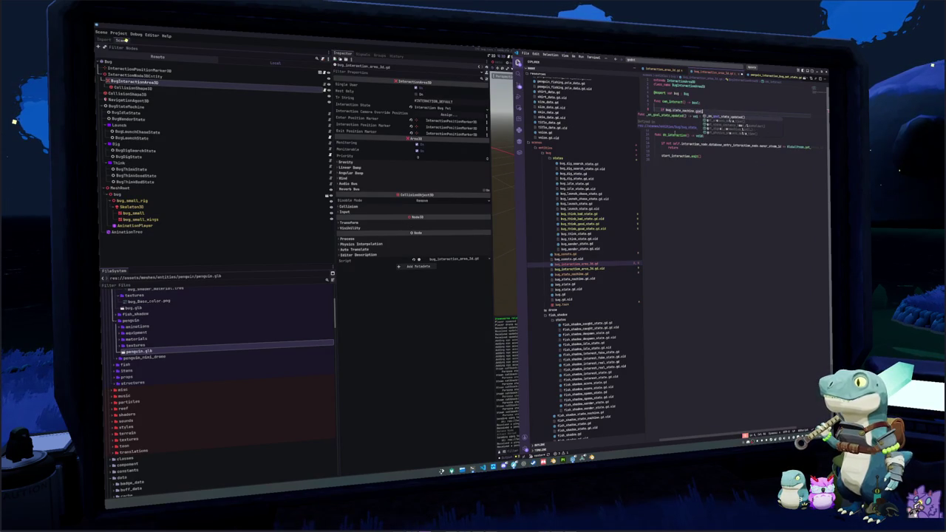
key(ctrl+z)
key(ctrl+z)
text(.goal)
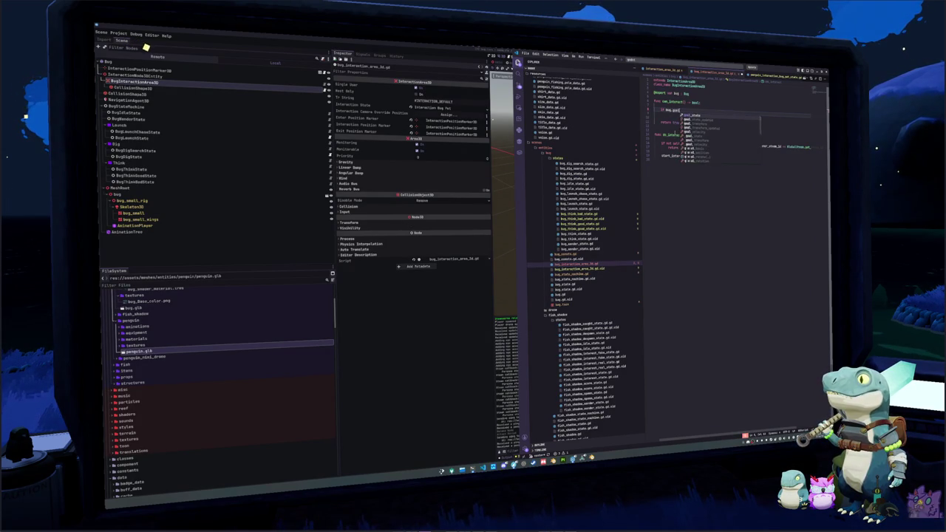
key(Tab)
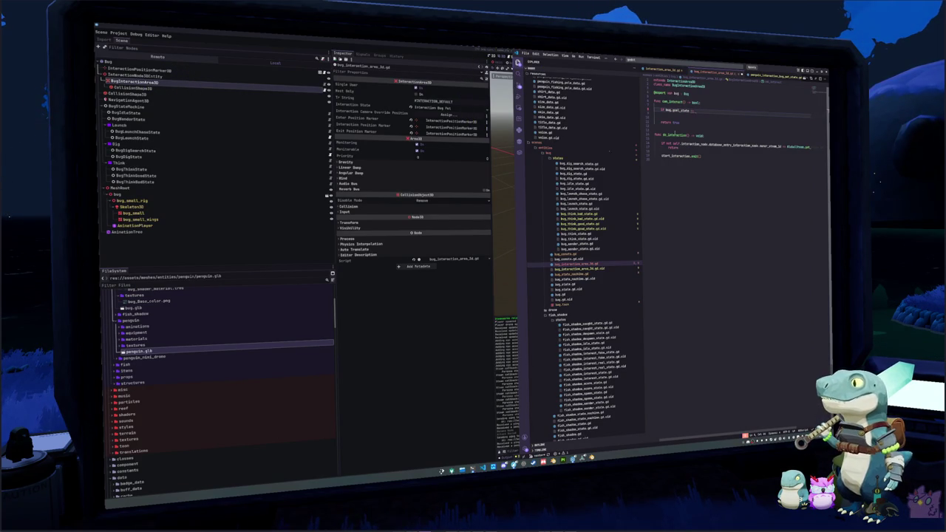
Step: Complete the first condition comparing bug.goal_state to a BugStateMachine.BugStateEnum member on its own line
text( BugState)
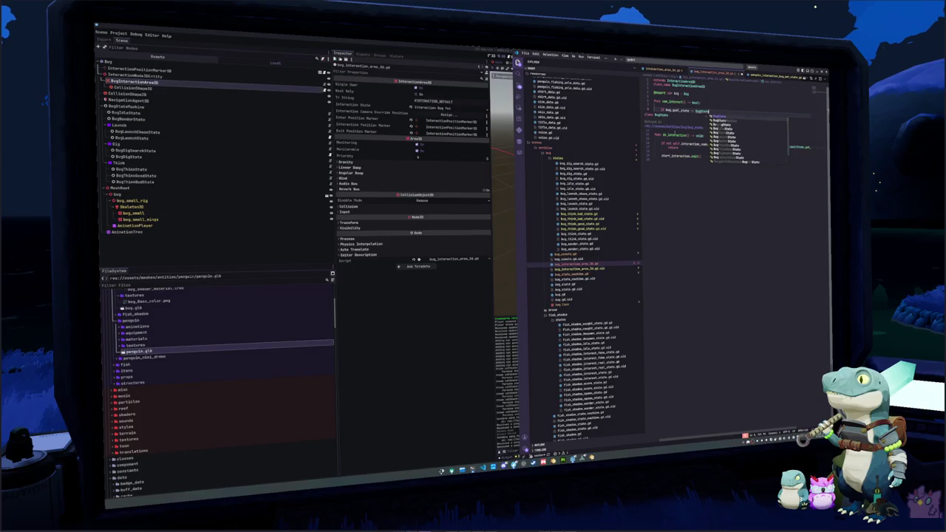
key(Return)
text(.)
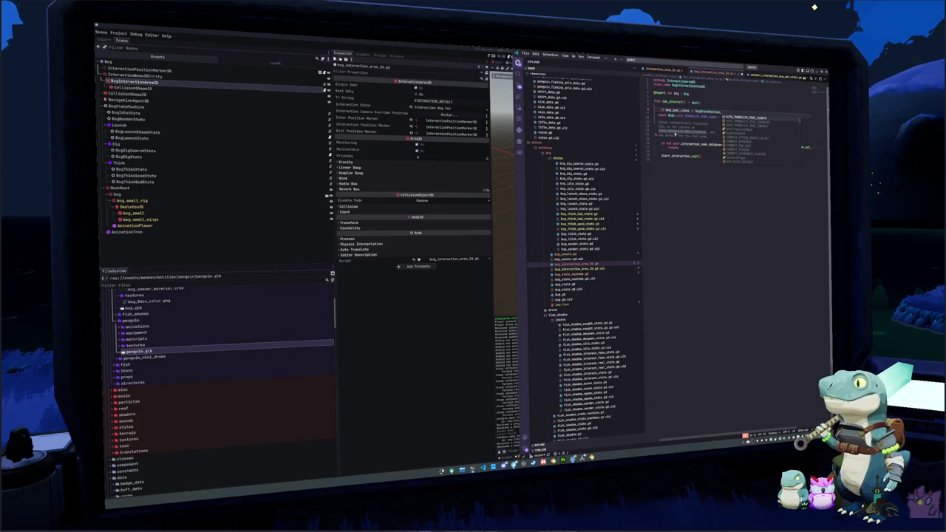
text(BugState)
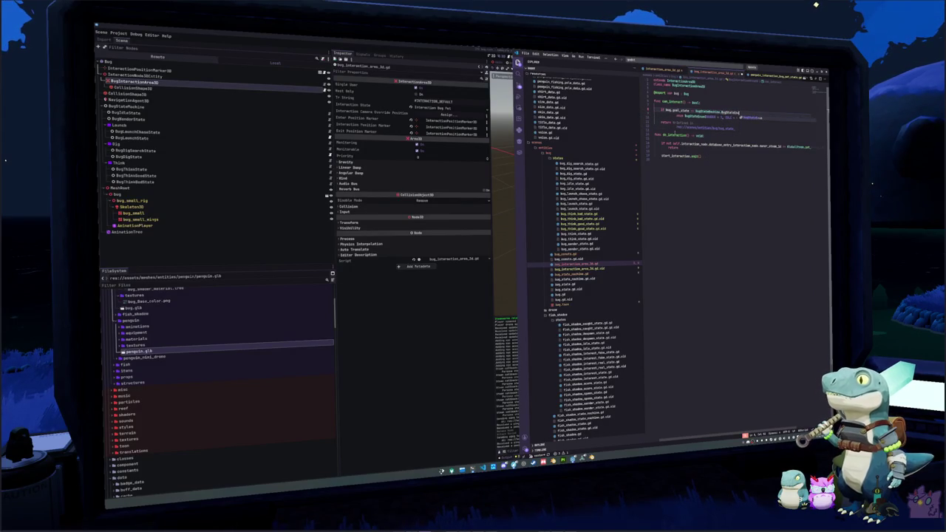
key(Return)
text(.)
key(Escape)
key(ctrl+Left)
key(ctrl+Left)
key(ctrl+Left)
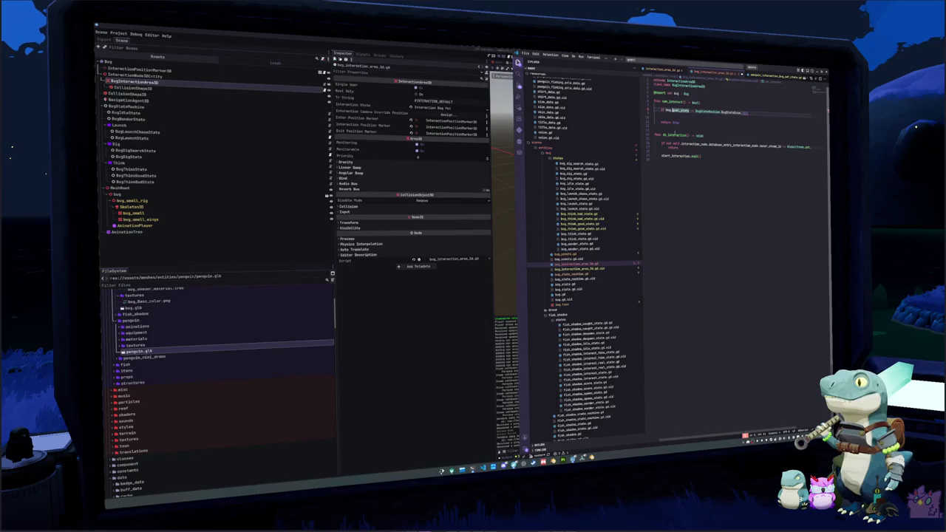
key(Return)
key(ctrl+Right)
key(ctrl+Right)
key(ctrl+Right)
text(I)
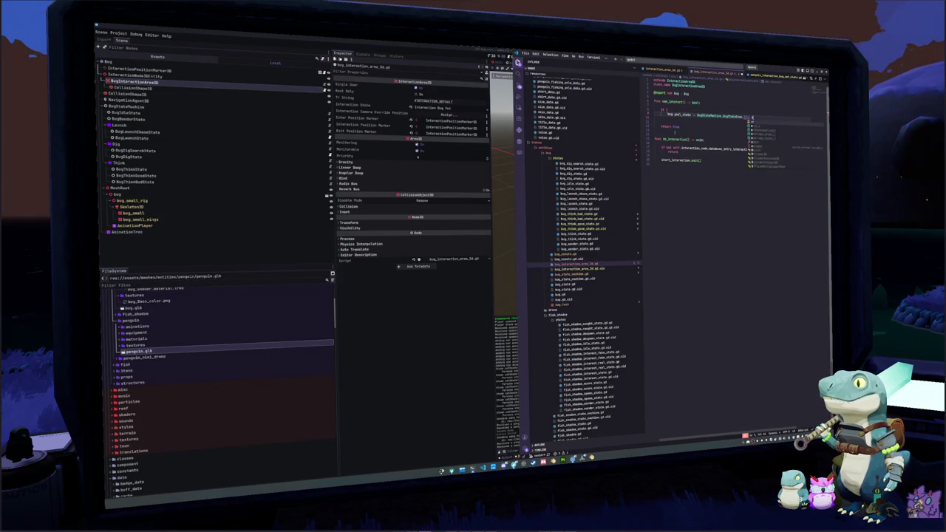
key(Return)
Step: Add a second bug.goal_state condition against another BugStateMachine.BugStateEnum member
key(Return)
text(bug.goal)
key(Return)
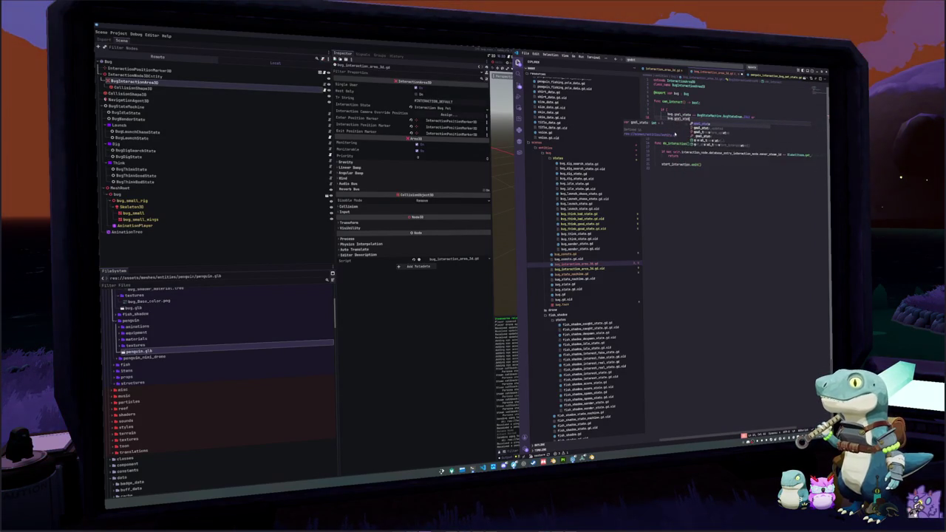
text(BugState)
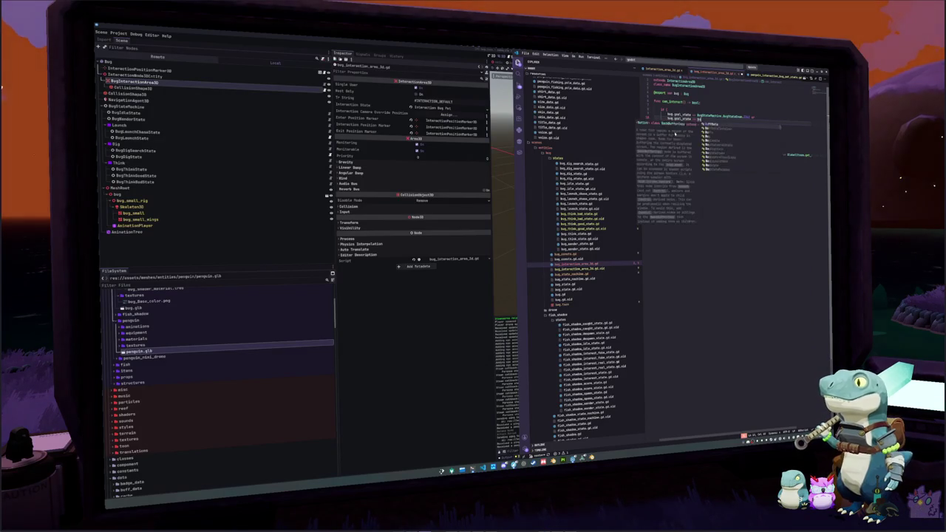
key(Return)
text(.BugState)
key(Return)
text(.)
key(Return)
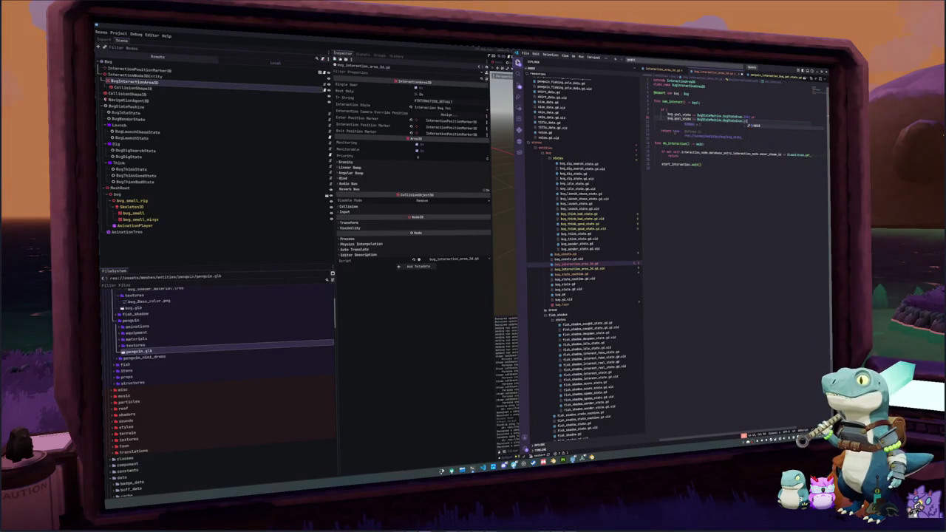
Step: Add 'return true', negate the if with 'not', and change the inner return to false
key(Return)
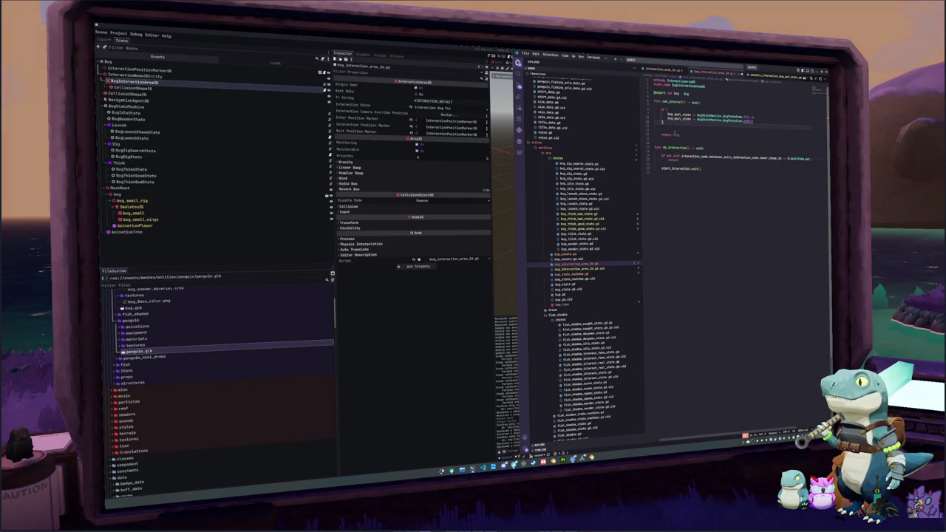
text(return true)
click(667, 110)
text(not)
click(686, 126)
key(BackSpace)
key(BackSpace)
key(BackSpace)
Step: Finish the 'return false' line, save, and add a comment in can_interact about busy bug states
text(false)
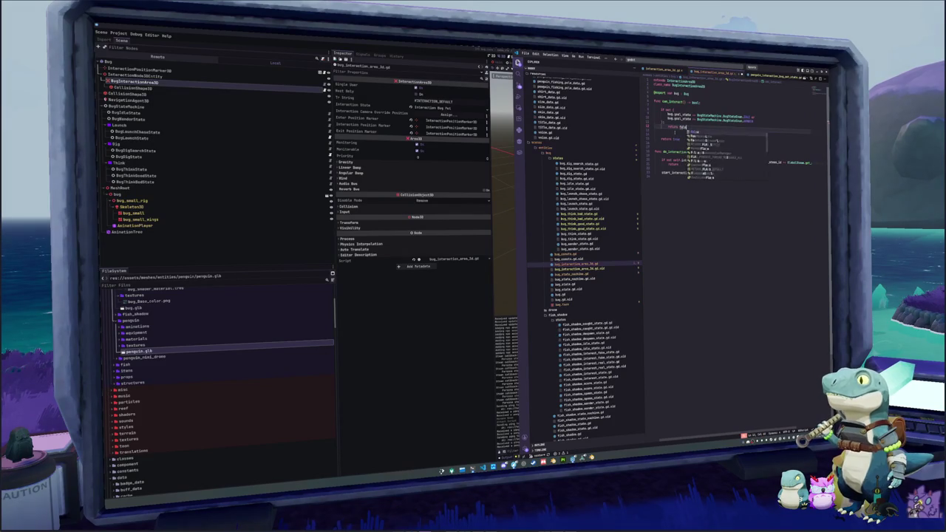
key(ctrl+s)
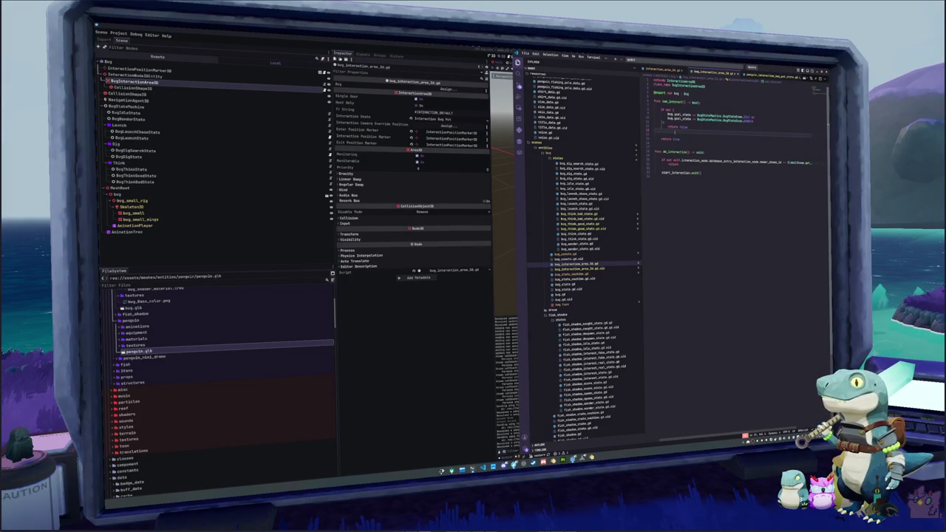
key(Up)
key(Up)
key(Up)
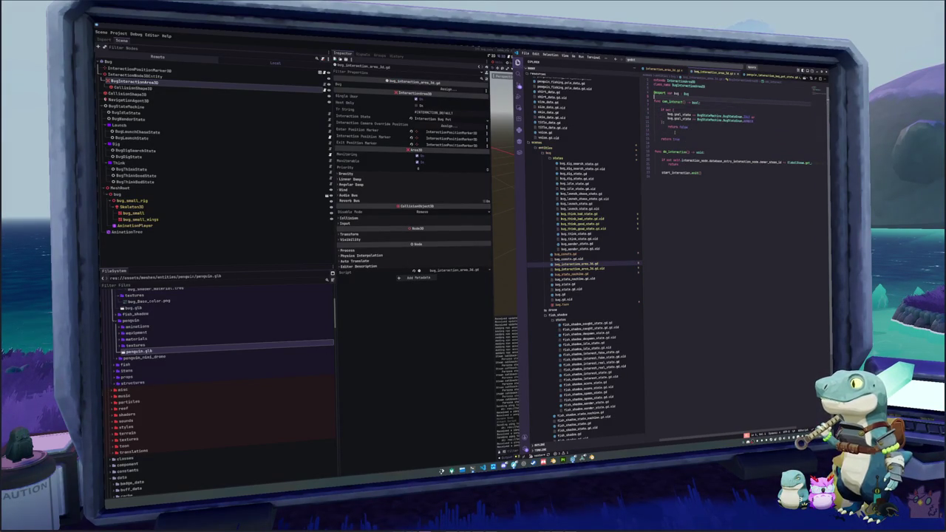
key(Return)
key(Down)
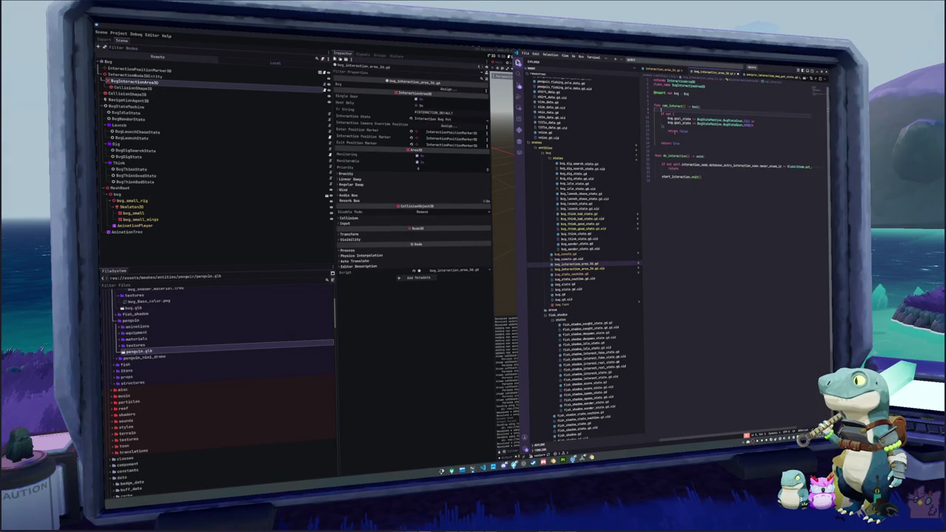
key(Return)
text(if not)
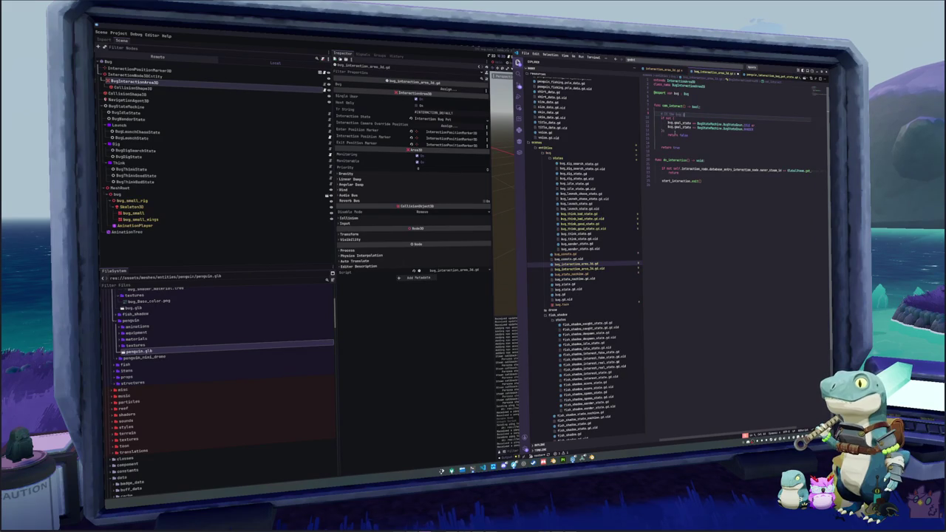
text( bug.is_busy() or d)
key(BackSpace)
key(BackSpace)
key(BackSpace)
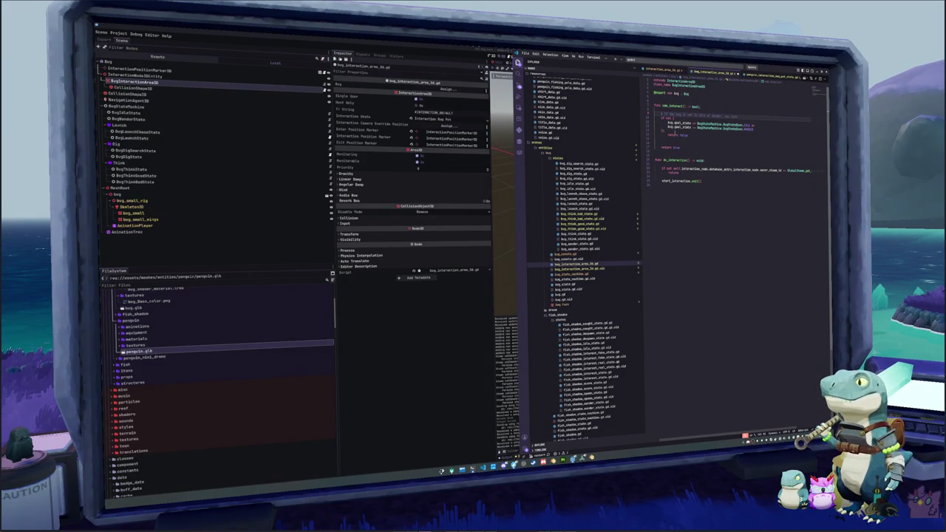
text(and)
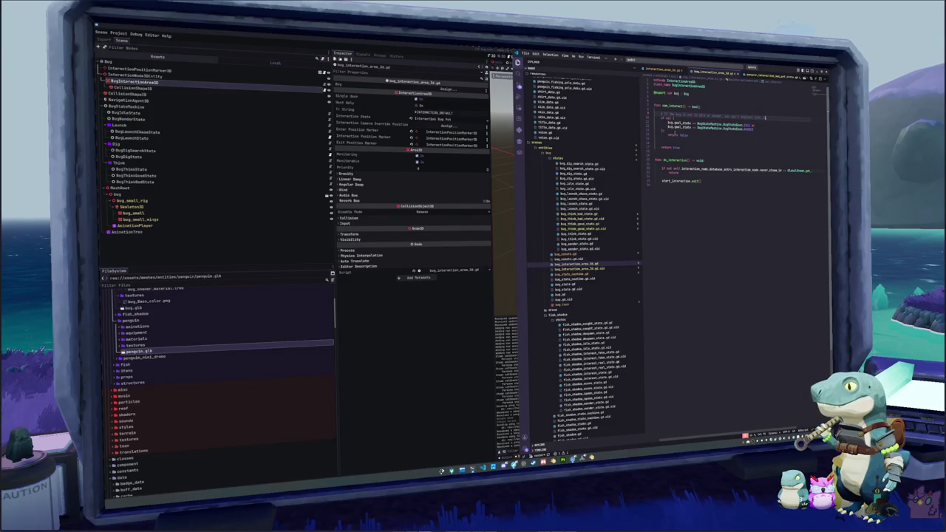
text( you)
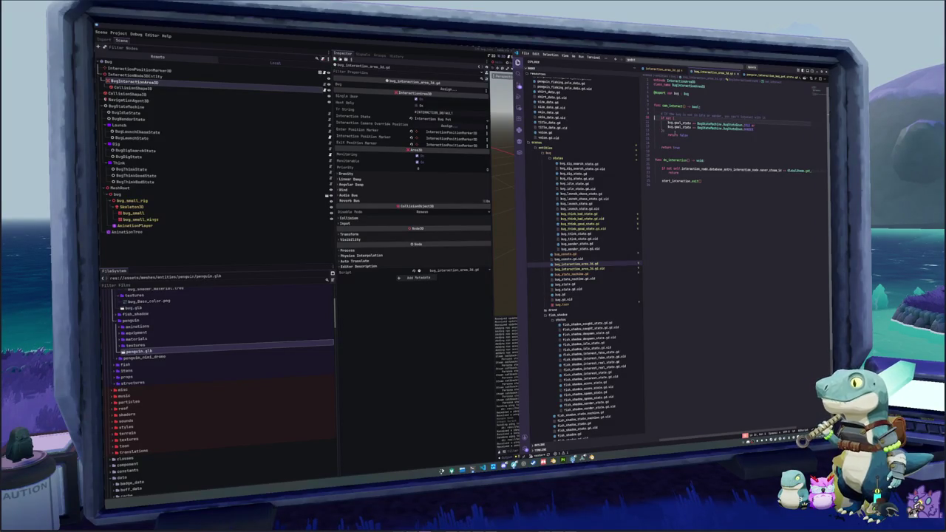
Step: Remove the extra blank line and start a '##' doc comment under the bug export
click(655, 138)
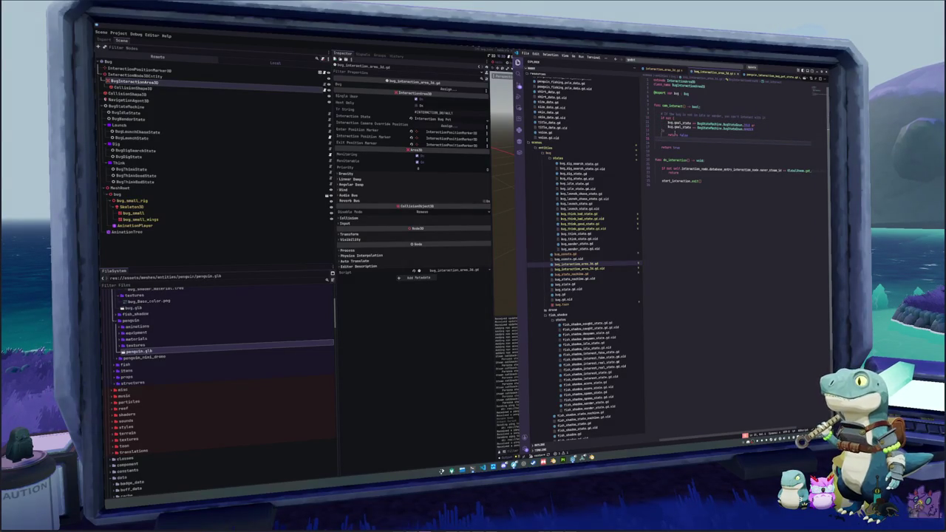
key(BackSpace)
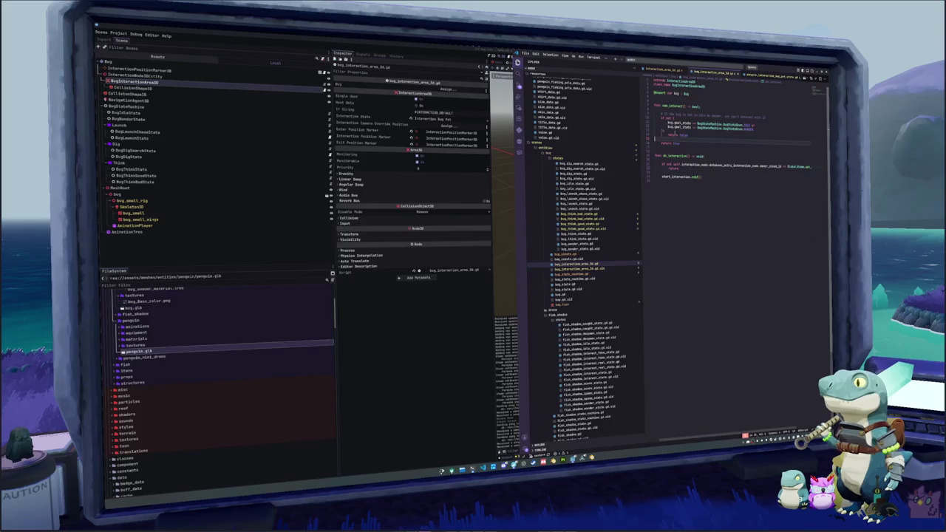
click(655, 98)
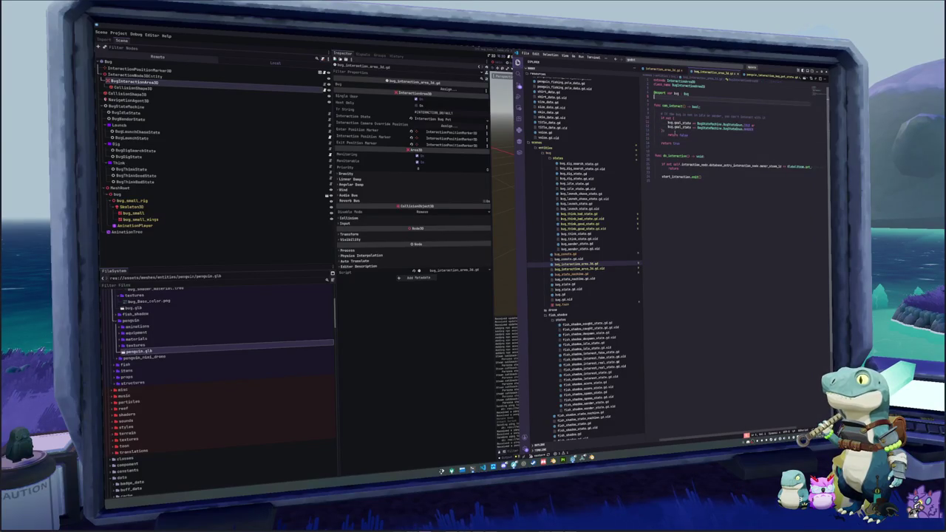
key(Return)
text(##)
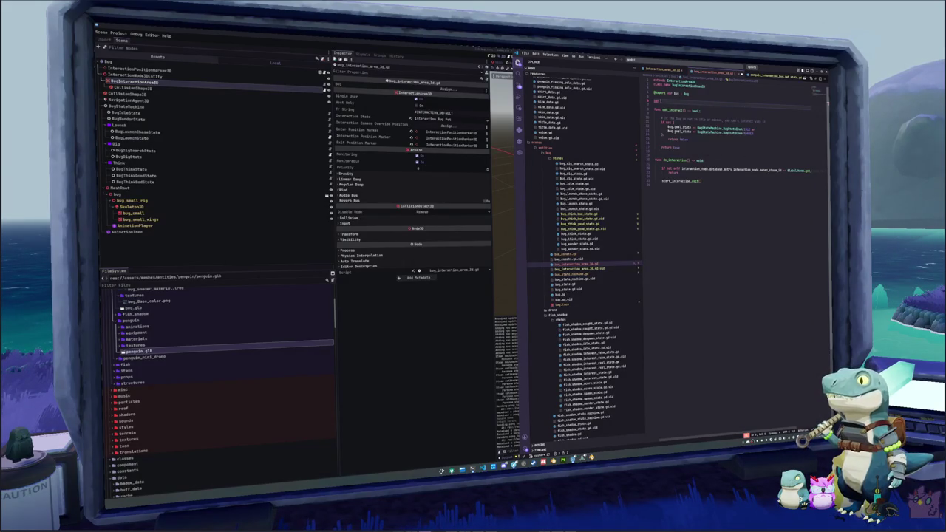
Step: Declare '_interaction_sys: Dictionary[int, float] = {}' below the bug export
key(ctrl+space)
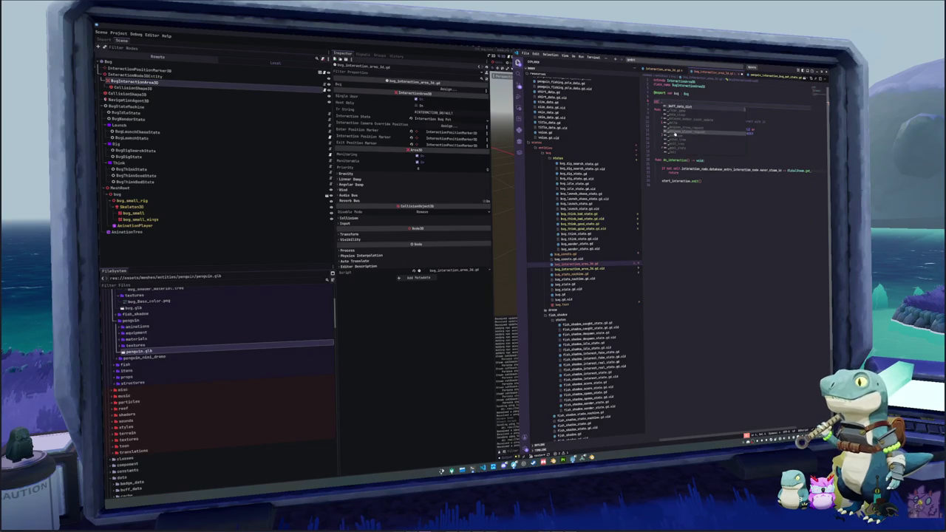
text(_interaction_sy)
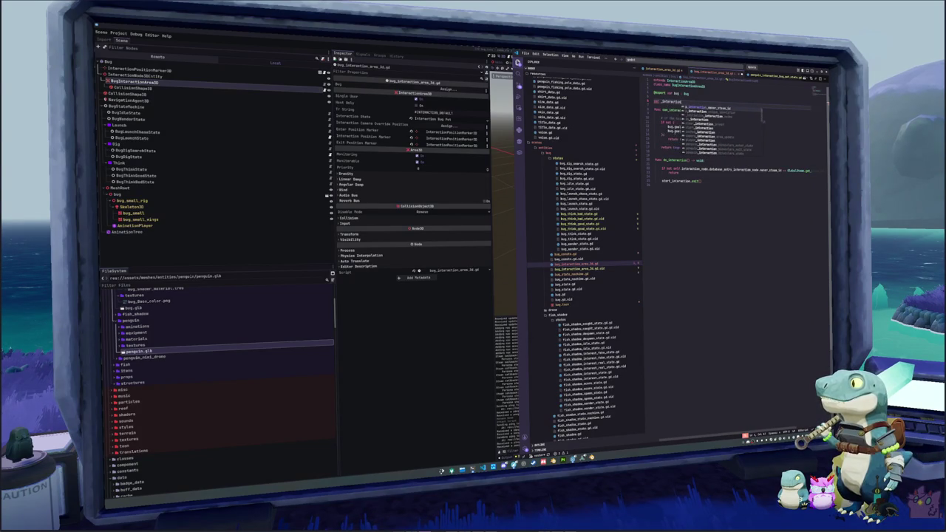
text(s)
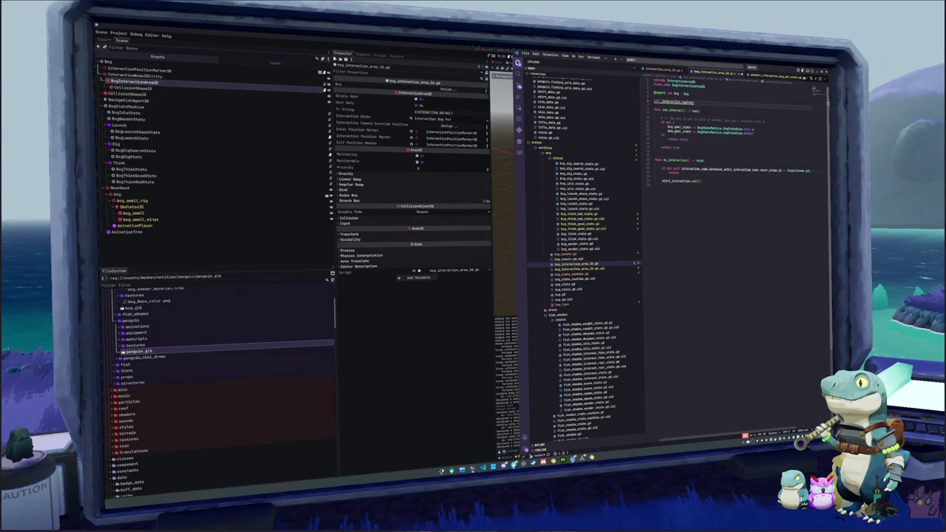
text(: Dictionary)
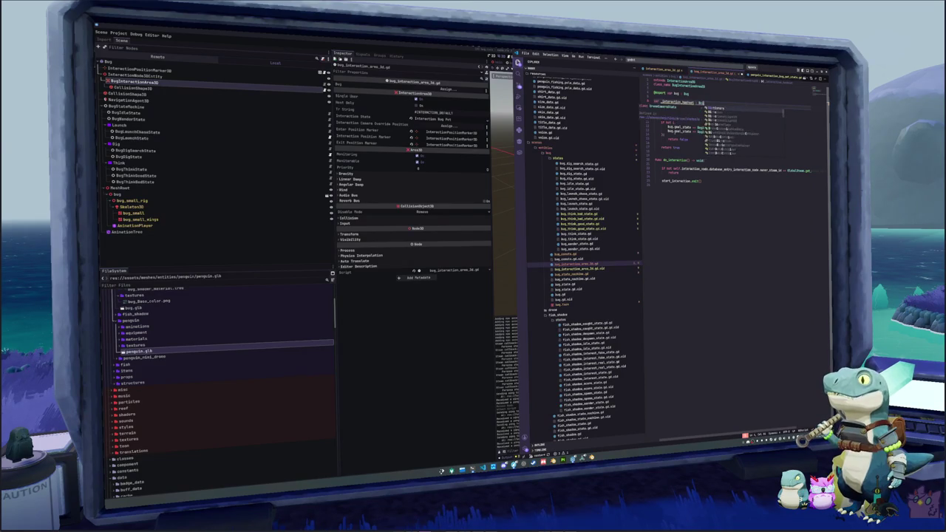
text([int, float)
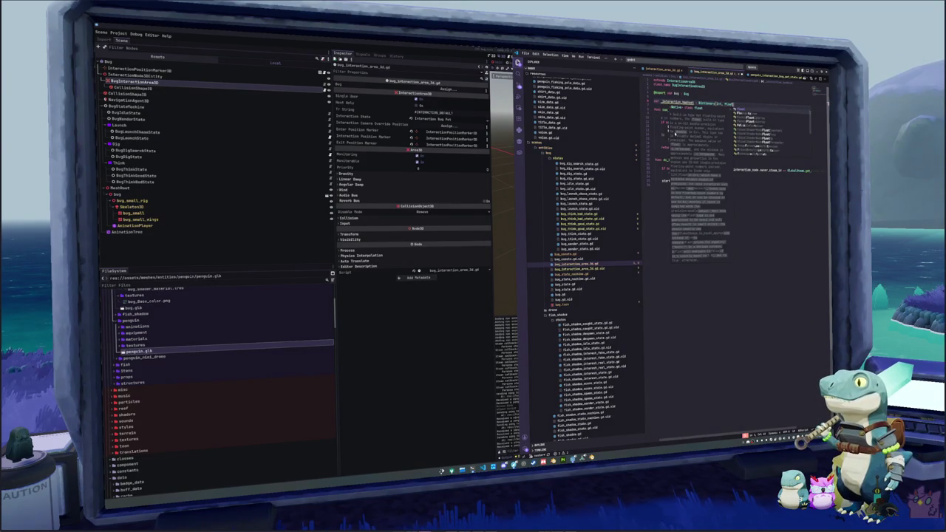
text( = {})
key(Down)
key(Down)
key(Down)
key(Down)
key(Down)
key(Down)
key(Up)
key(Up)
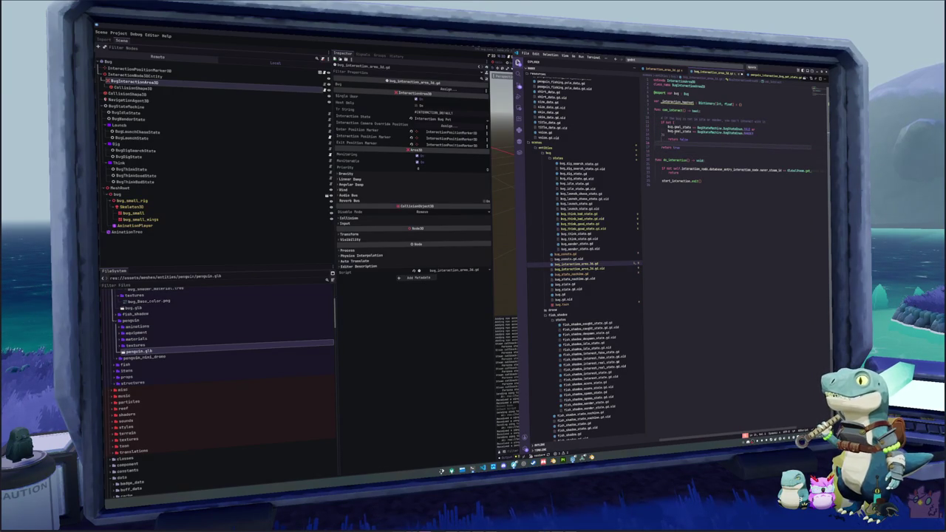
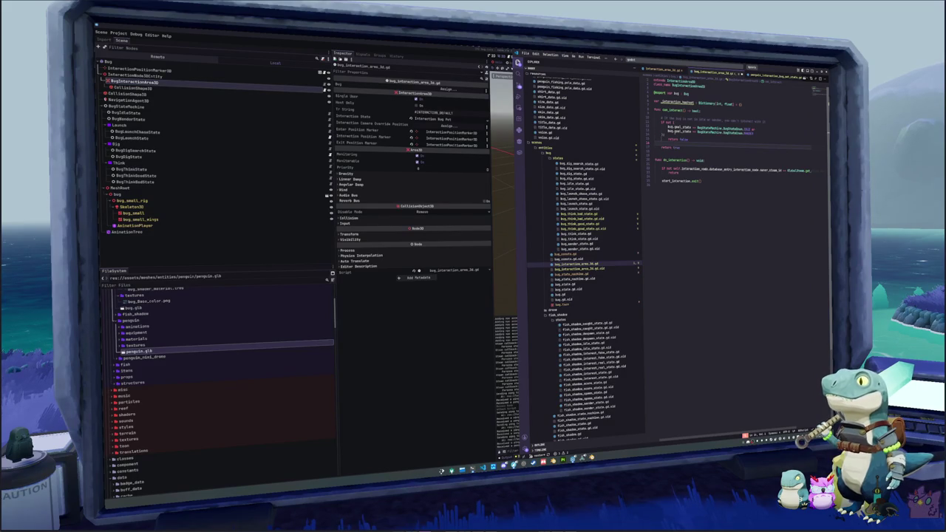
Step: Delete the unused 'var _interaction_hashset' line from bug_interaction_area_3d.gd
key(Up)
key(Up)
key(Up)
key(shift+Up)
key(BackSpace)
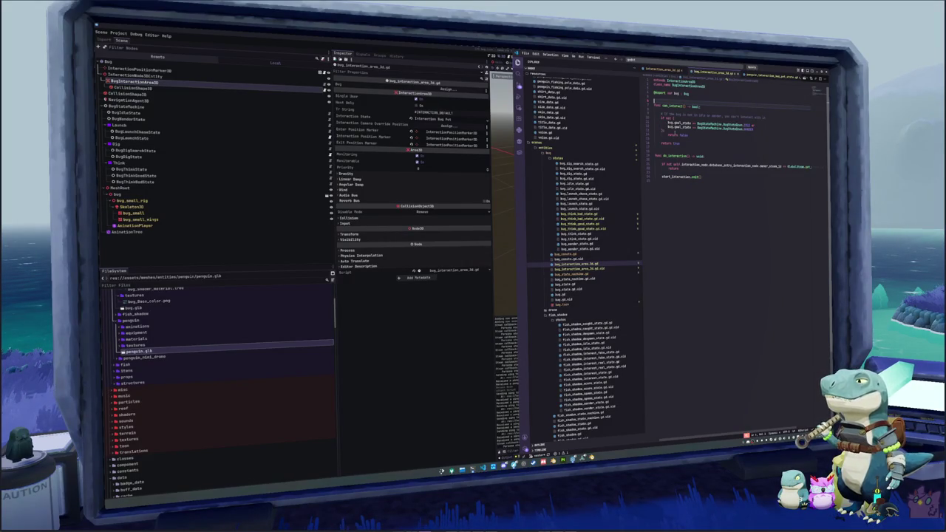
click(655, 117)
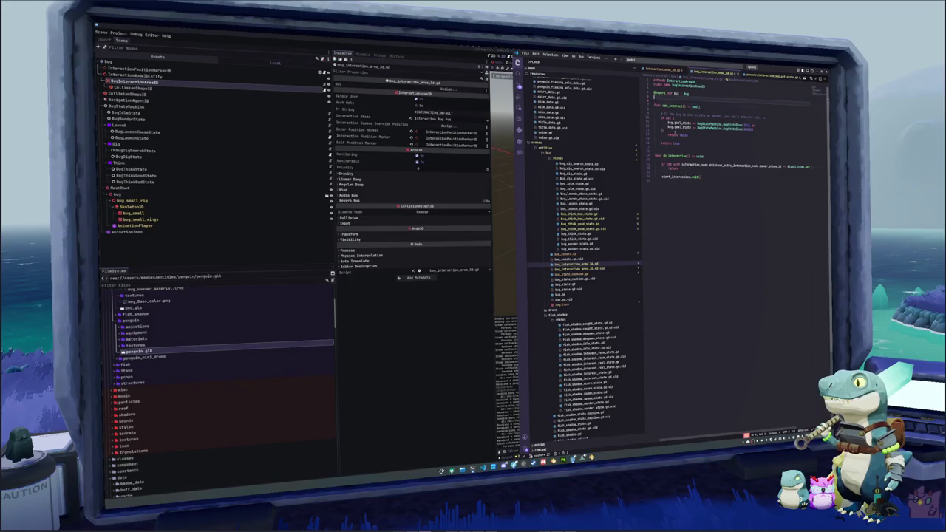
Step: Add the comment '# Print pos do I it to move on to iting' on a new line below start_interaction()
key(Down)
key(Down)
key(Down)
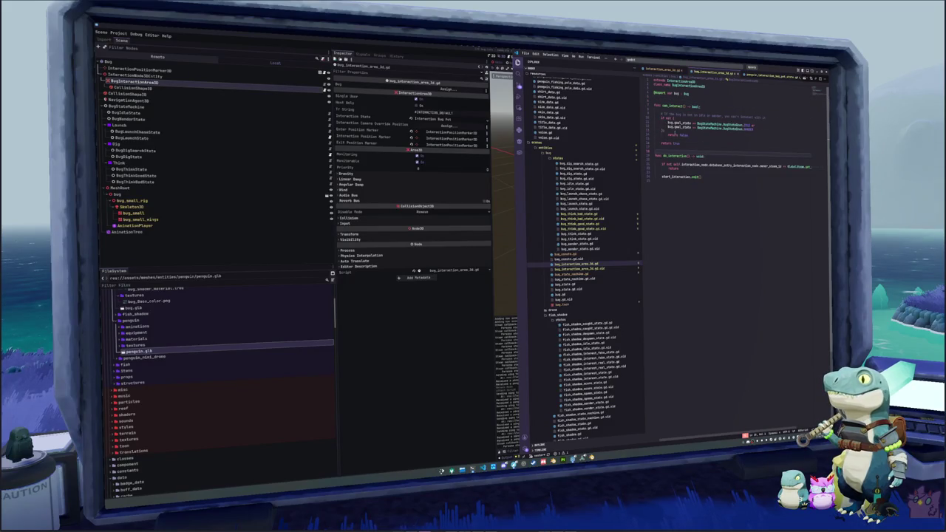
key(Up)
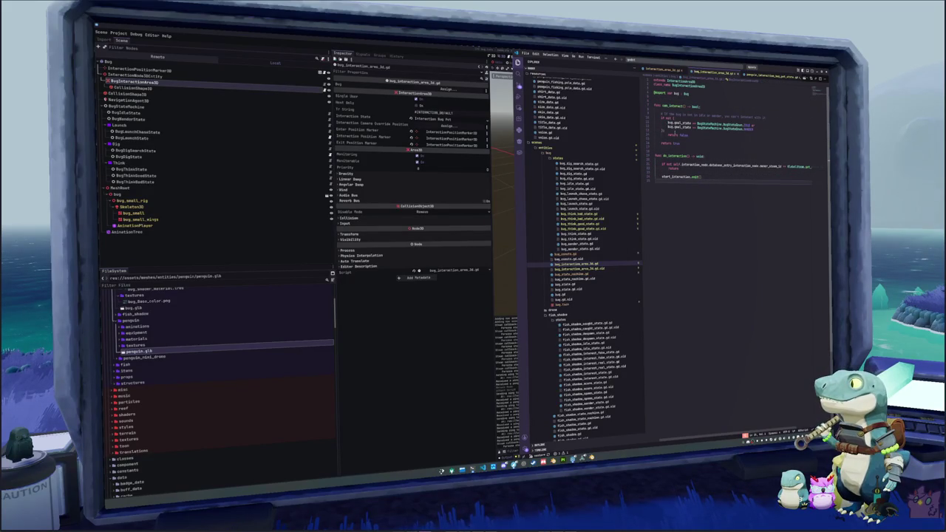
key(Down)
key(End)
key(Return)
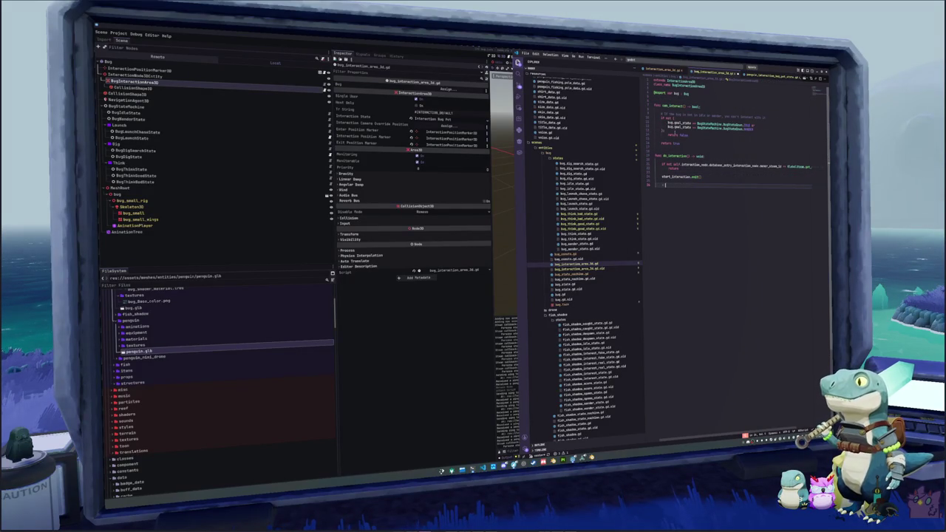
text(# Print)
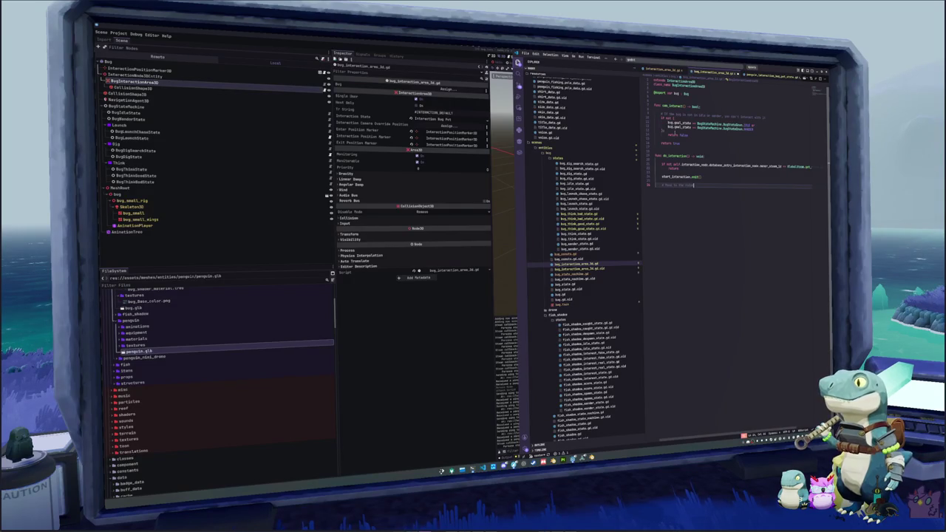
text( pos)
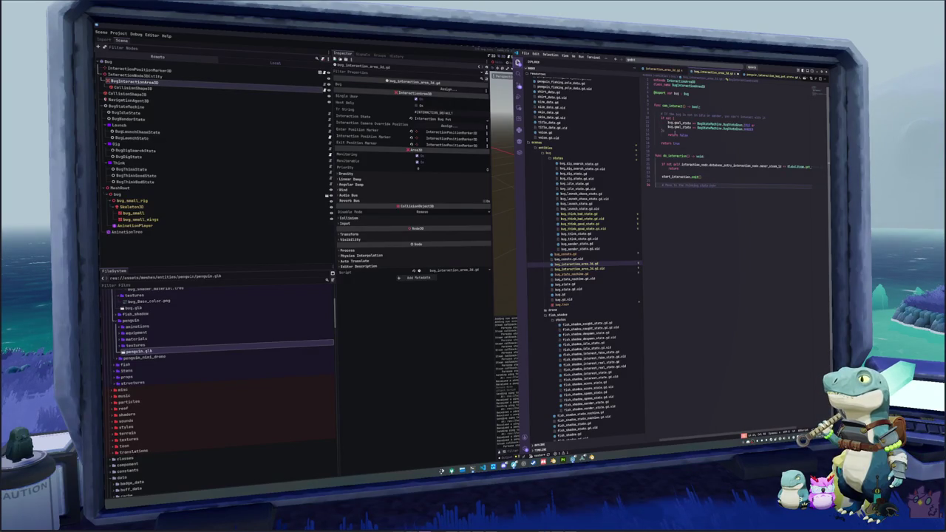
text( do I)
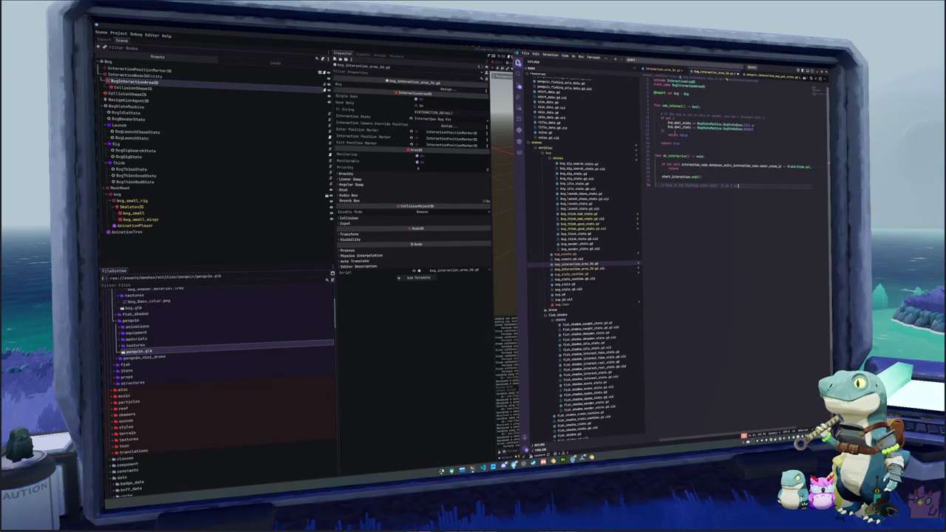
text( it)
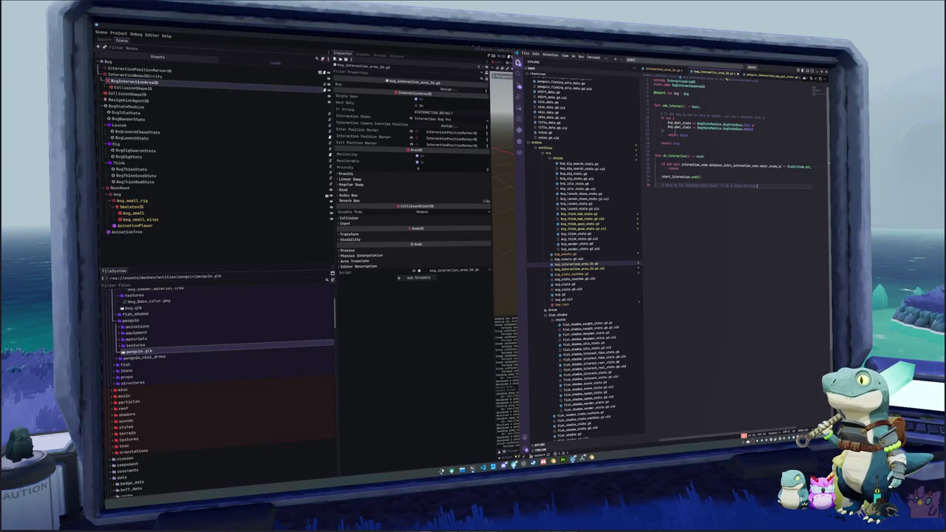
text( to move on to it)
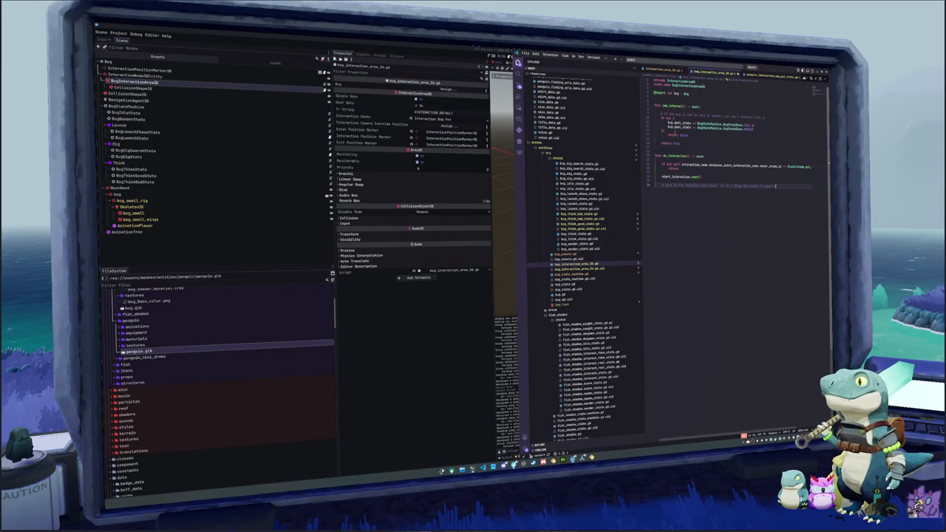
text(ing pos)
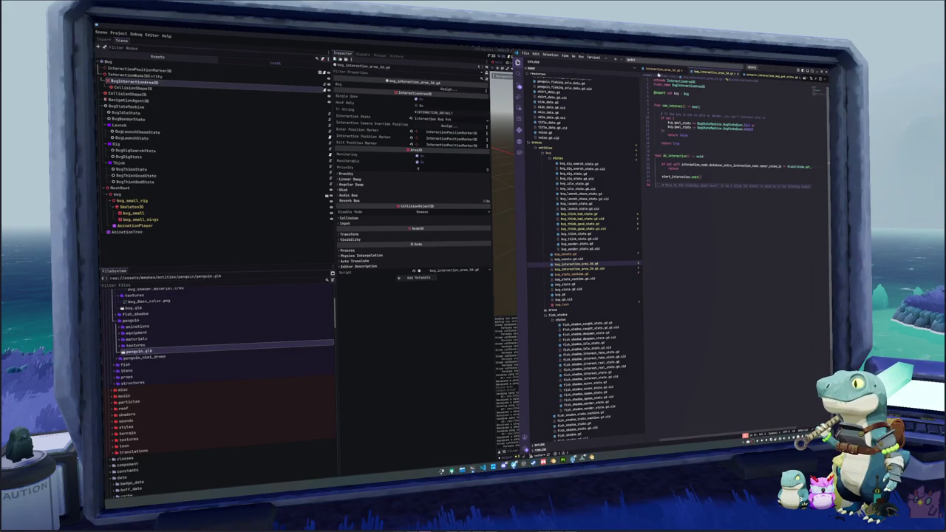
Step: Switch to the penguin_interaction_bug_pet_state script and insert a blank line after GlobalSignals.camera_interaction
click(664, 69)
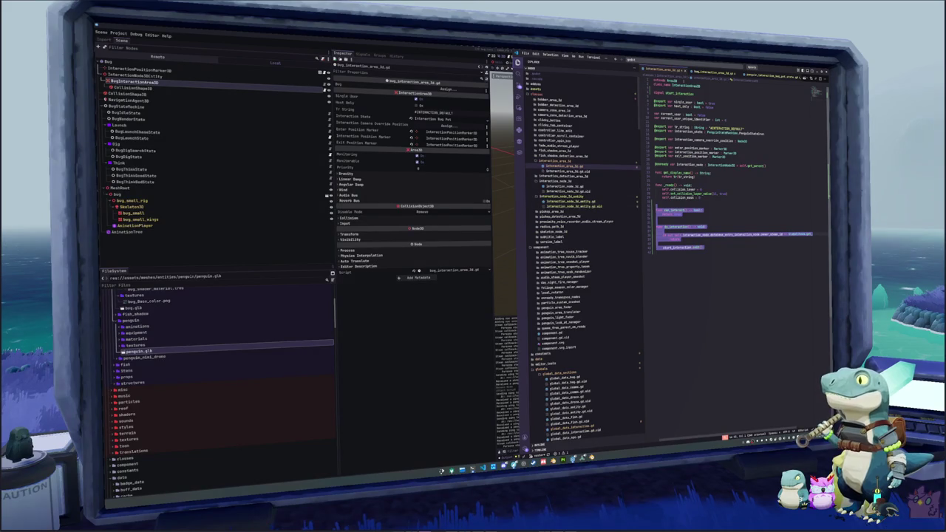
click(712, 71)
click(773, 76)
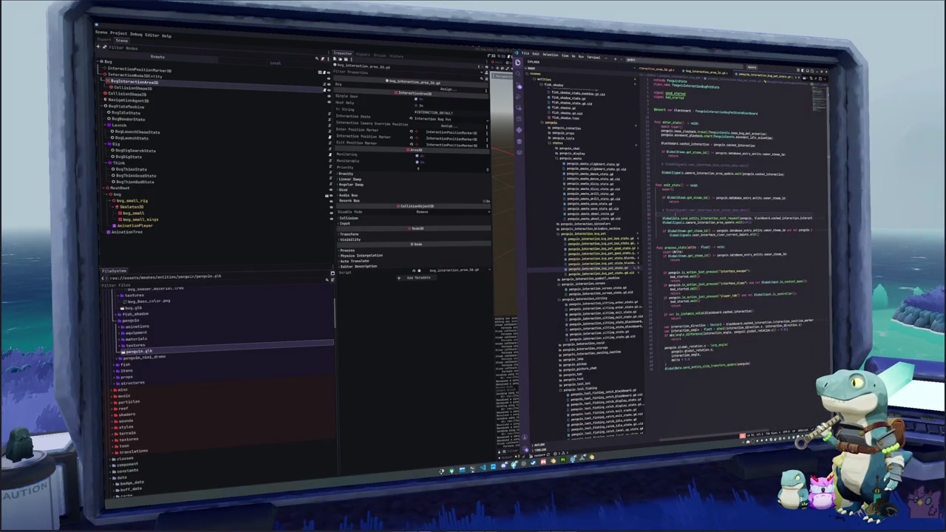
click(666, 173)
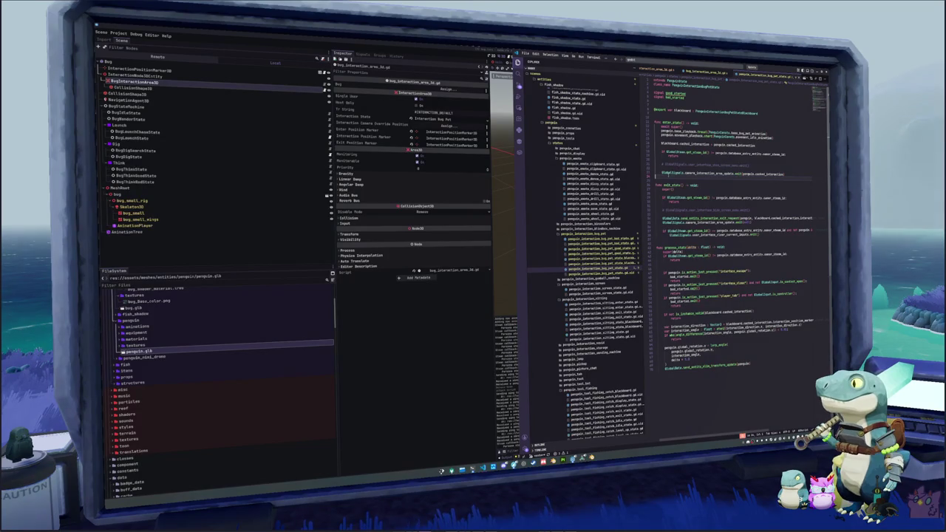
key(Return)
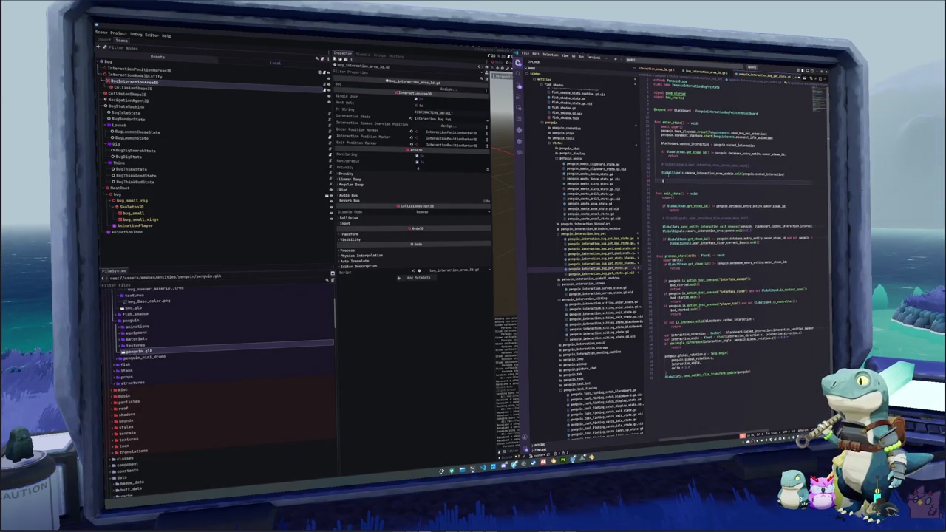
Step: Start the line 'if GlobalSteam.get_steam_id() != blackboard' in enter_state
text(if GlobalSt)
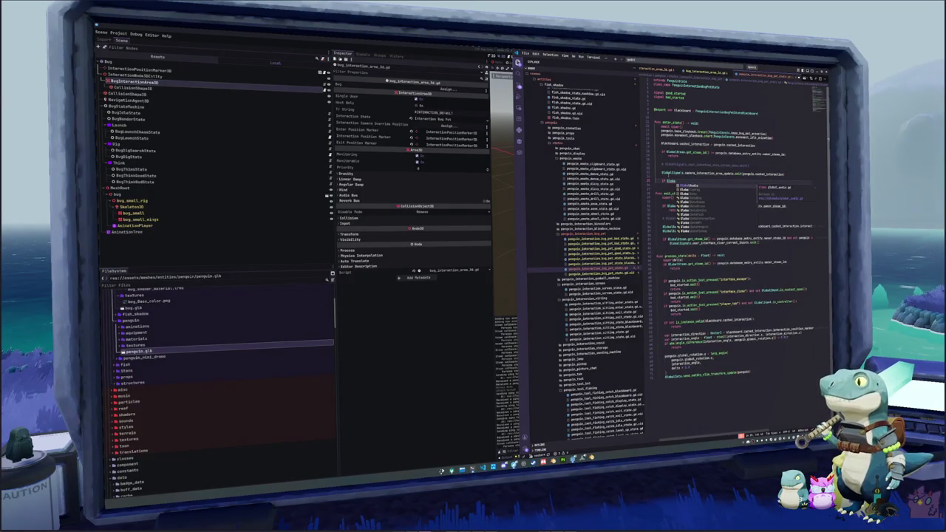
text(eam.get_st)
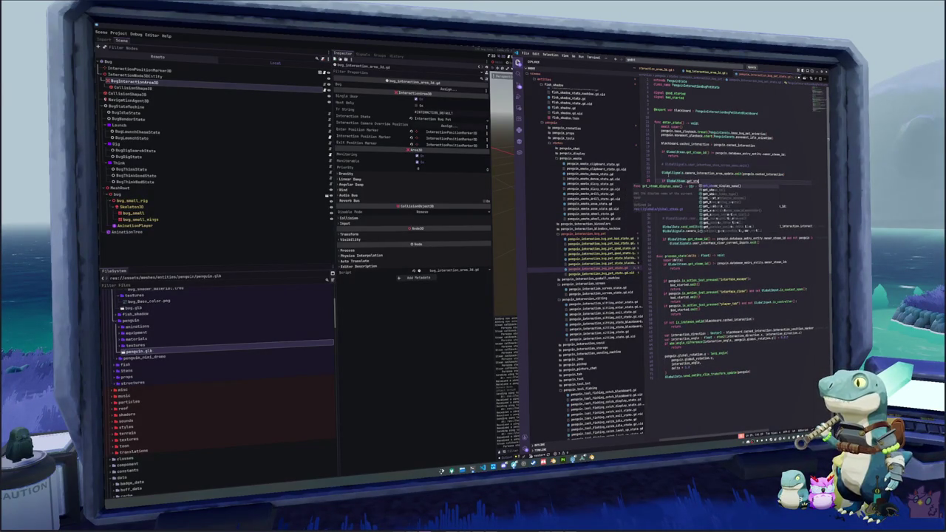
text(eam_id)
key(Return)
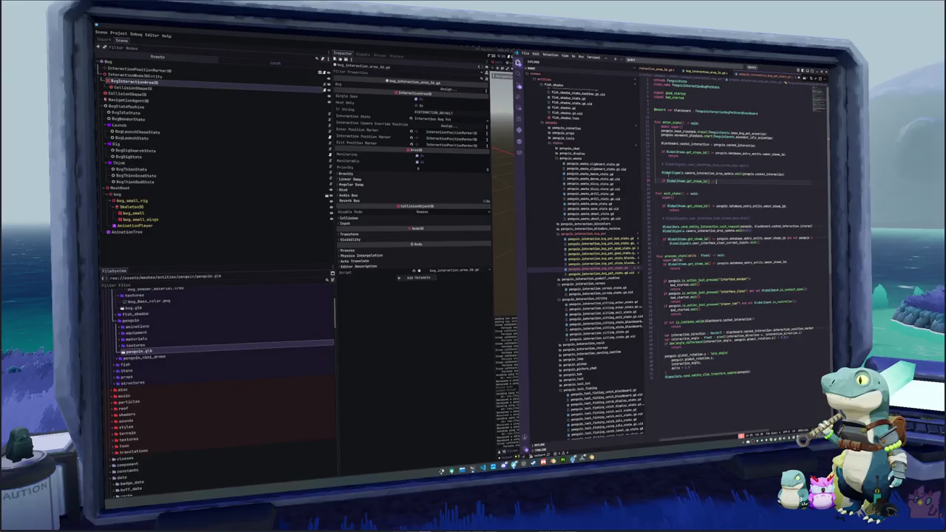
text(!= penguin.)
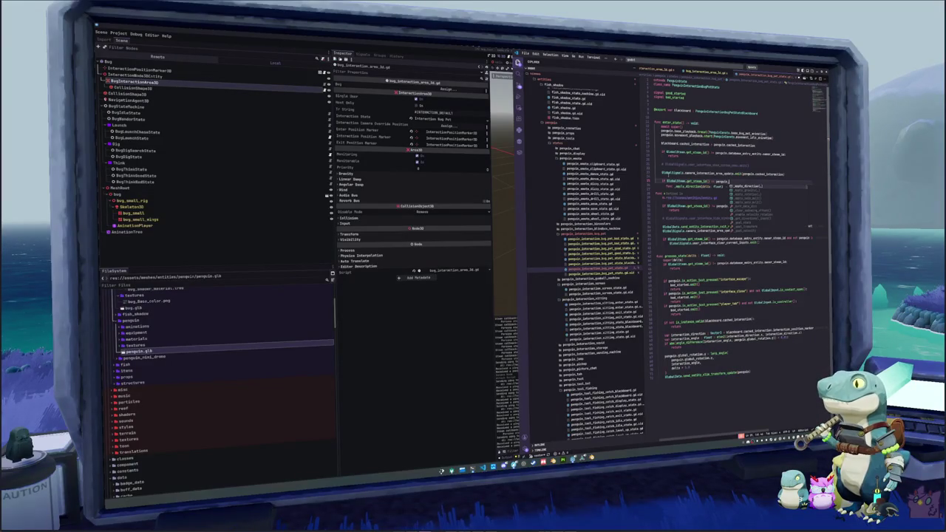
key(BackSpace)
key(BackSpace)
key(BackSpace)
text(bla)
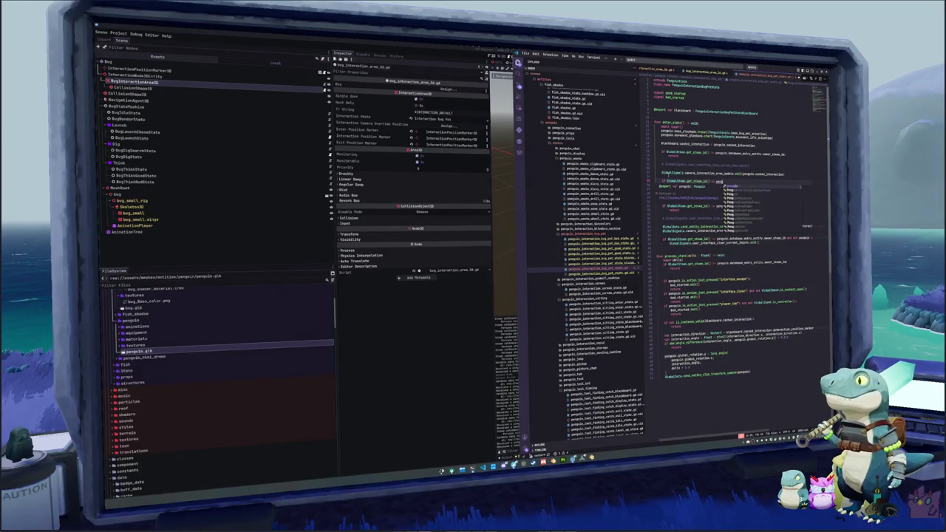
text(ckb)
key(Escape)
text(ack)
key(Return)
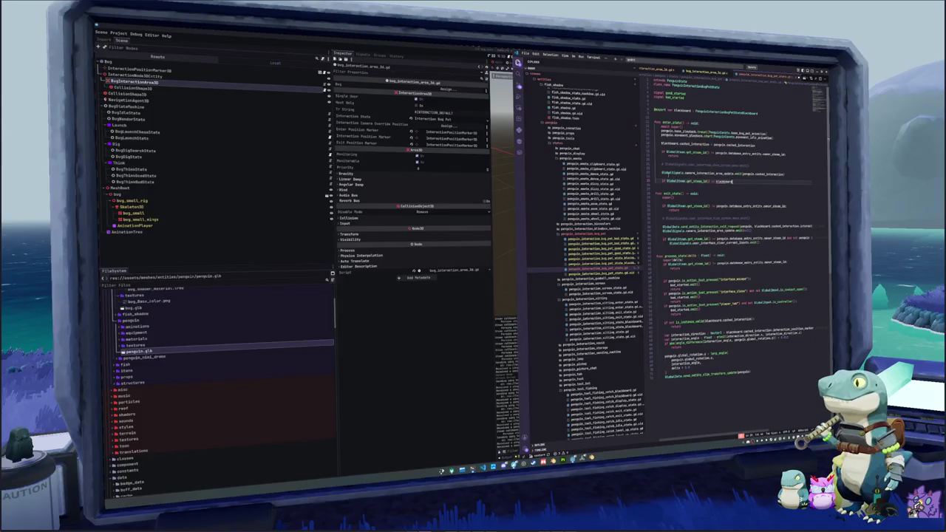
Step: Extend the comparison with .cached_interaction.interaction_position_marker.interaction_area_3d
text(.cached_interaction)
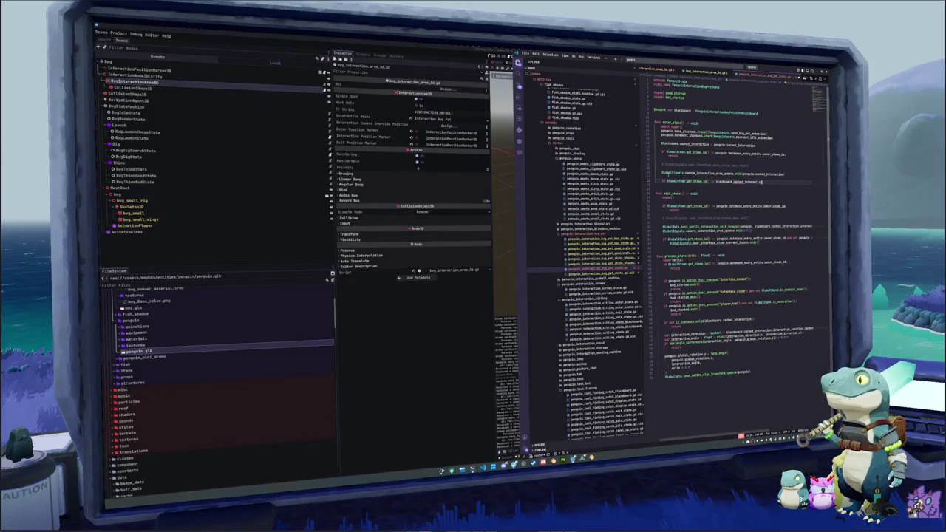
text(.i)
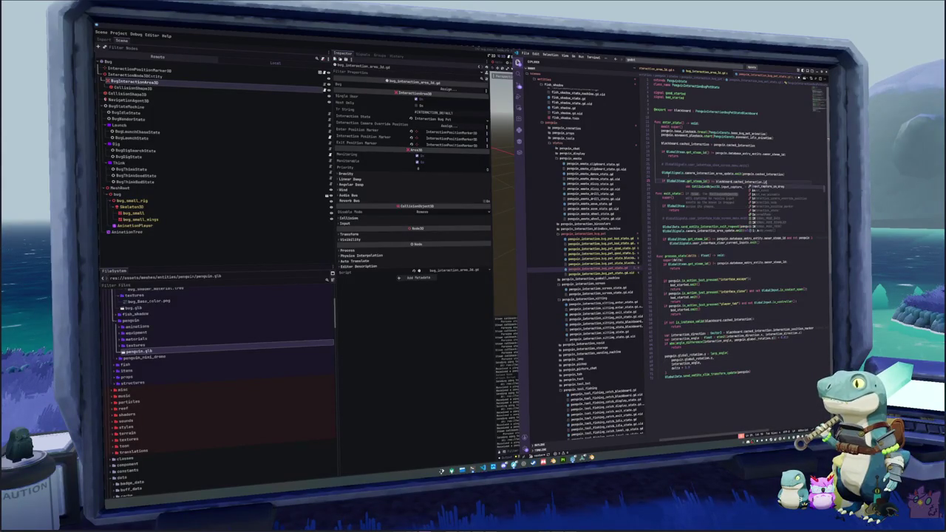
text(nter)
key(Down)
key(Down)
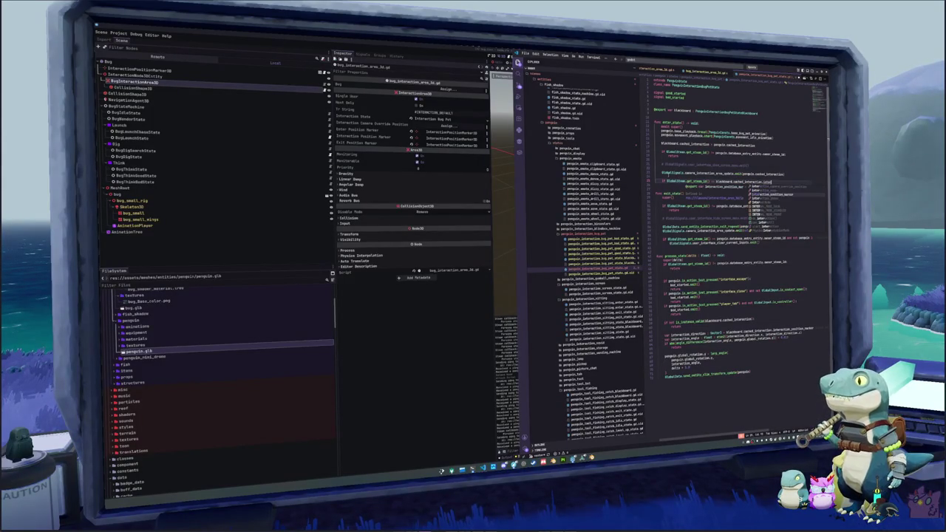
key(Return)
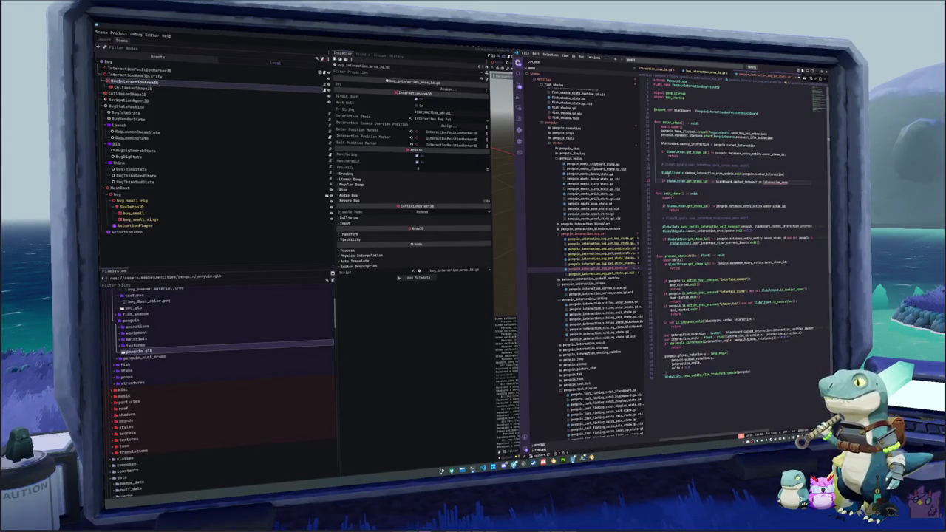
text(.)
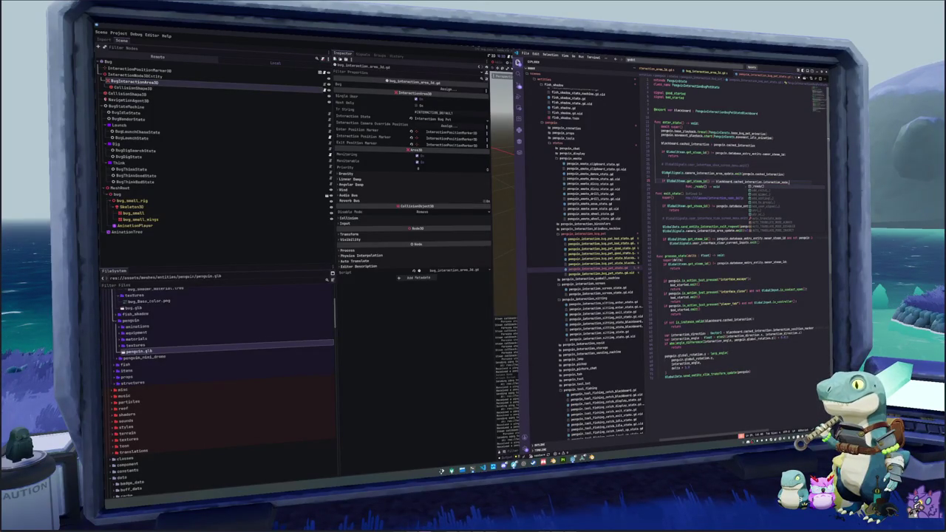
text(i)
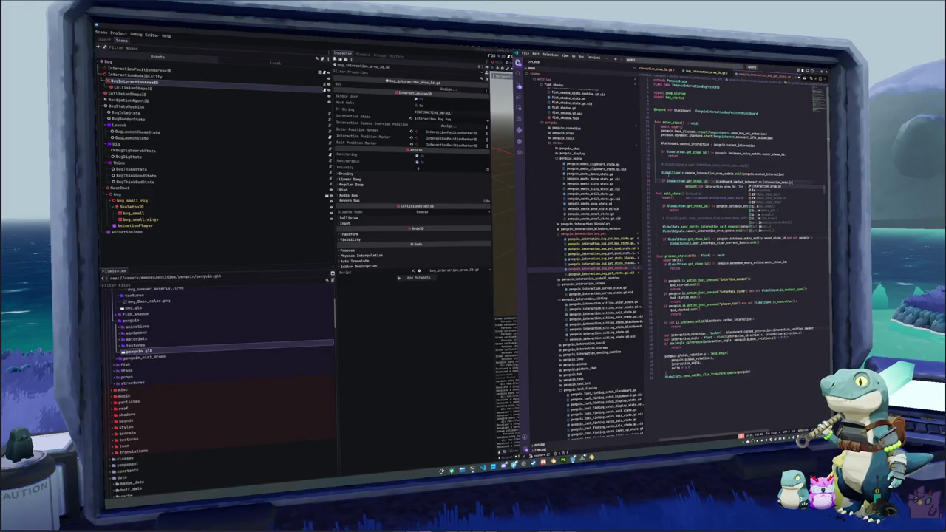
key(Return)
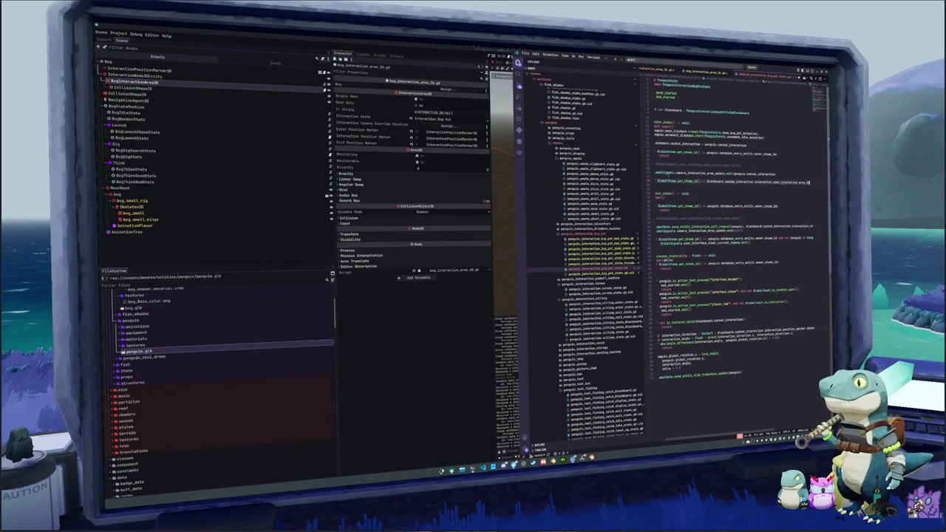
Step: Retarget the comparison to interaction_node.database_entry_interaction_node instead of interaction_area_3d
text(.)
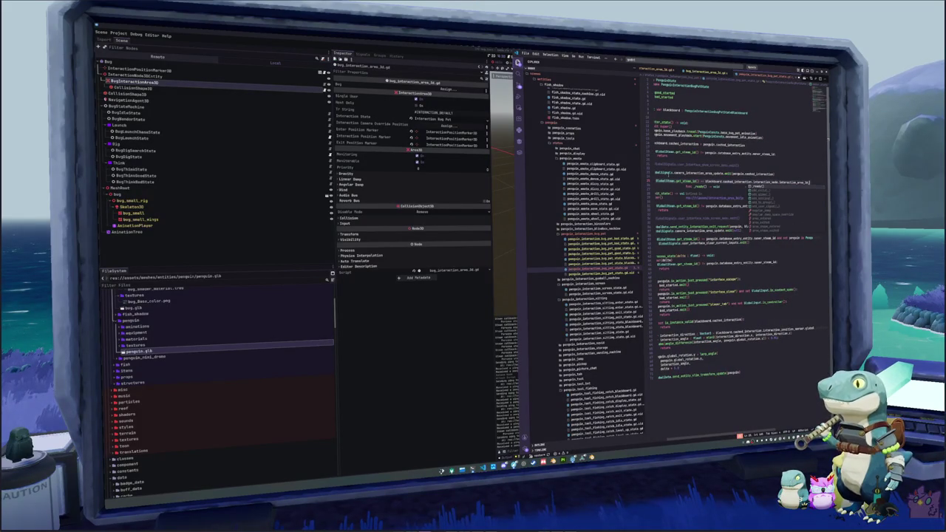
text(.)
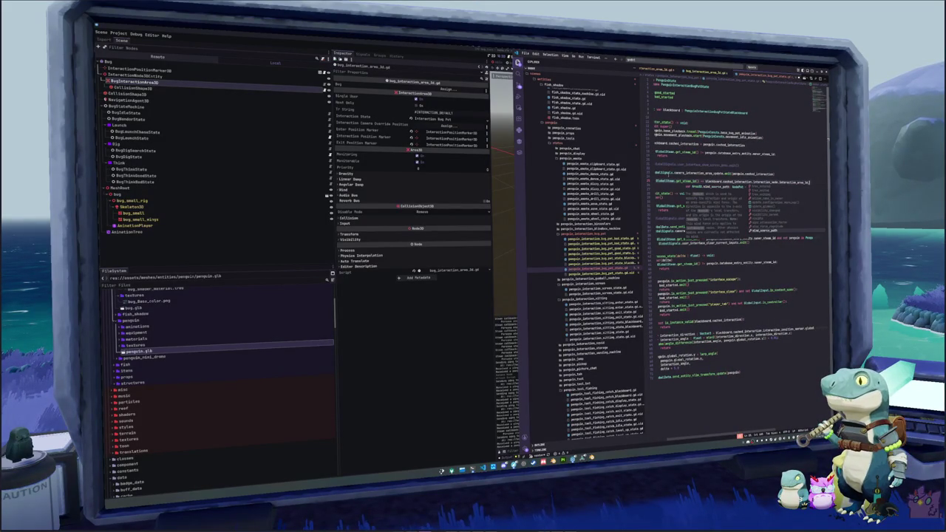
key(Escape)
key(ctrl+BackSpace)
key(ctrl+BackSpace)
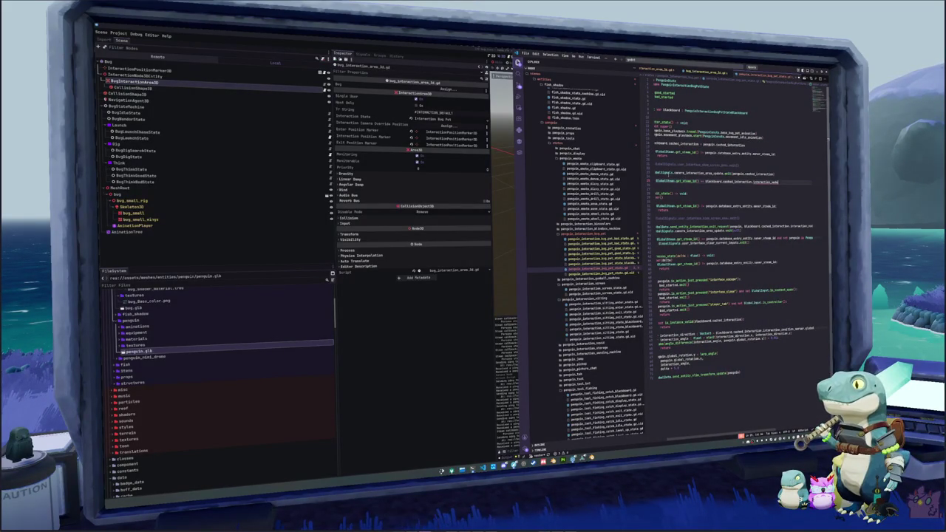
key(ctrl+shift+Left)
key(ctrl+d)
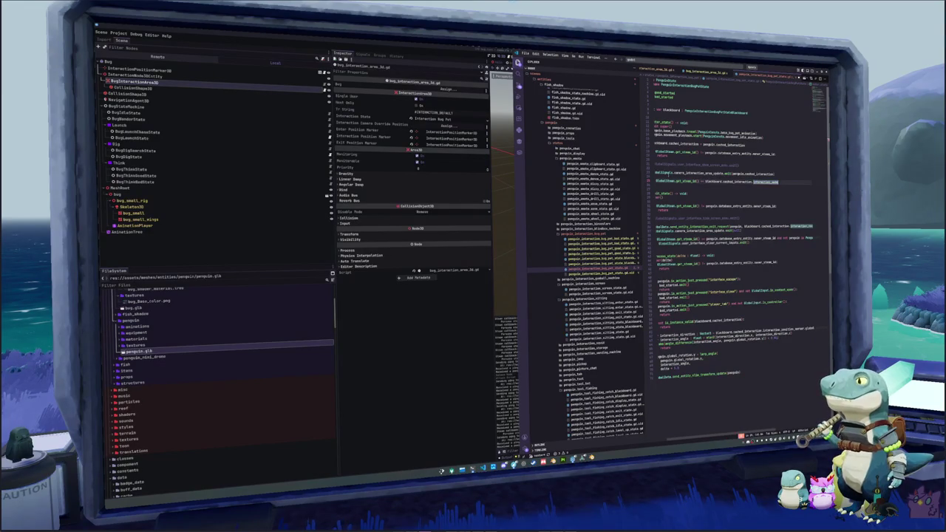
key(ctrl+space)
text(inter)
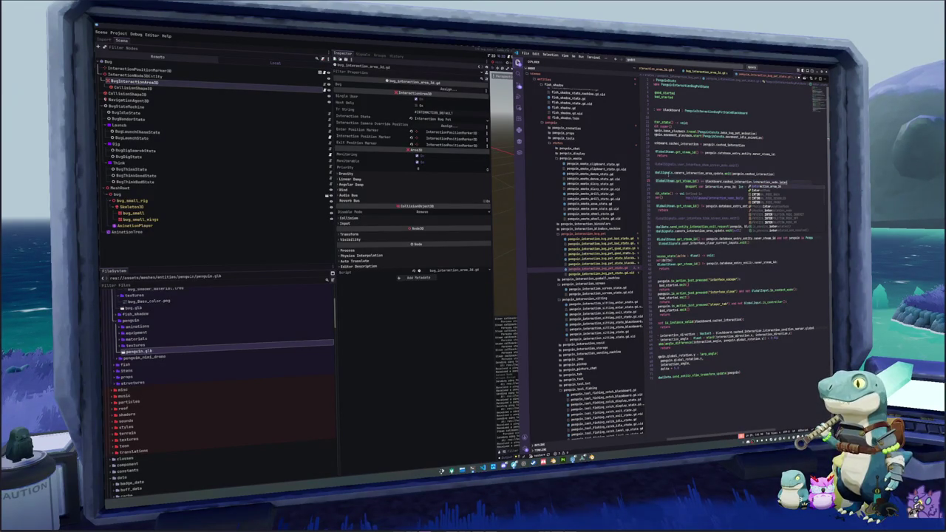
key(Up)
key(Up)
key(Up)
key(Up)
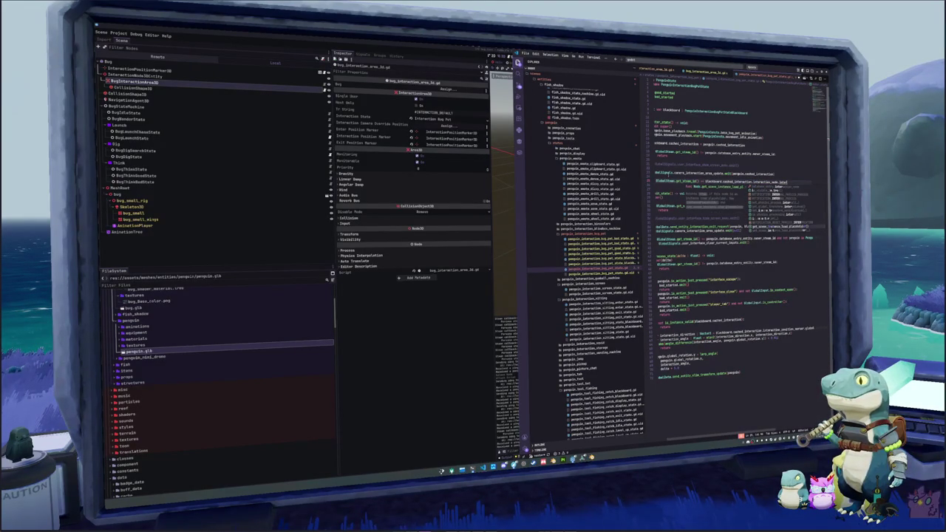
key(Return)
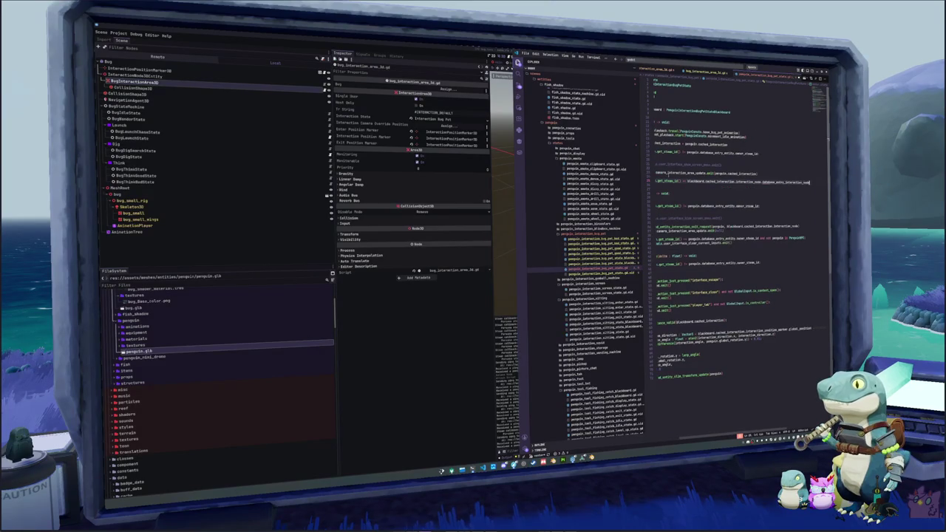
Step: Compare against owner_steam_id, close the condition with a colon, and add return underneath
text(.)
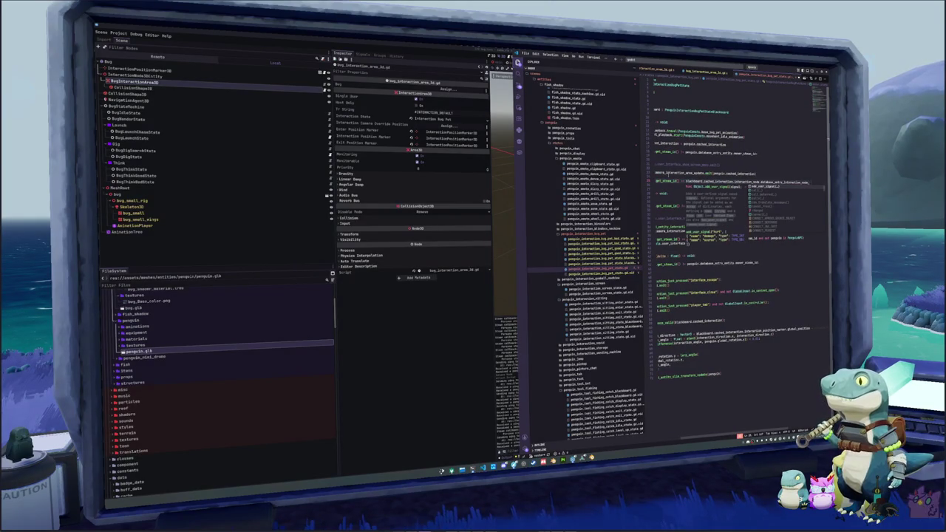
key(Up)
key(Up)
key(Up)
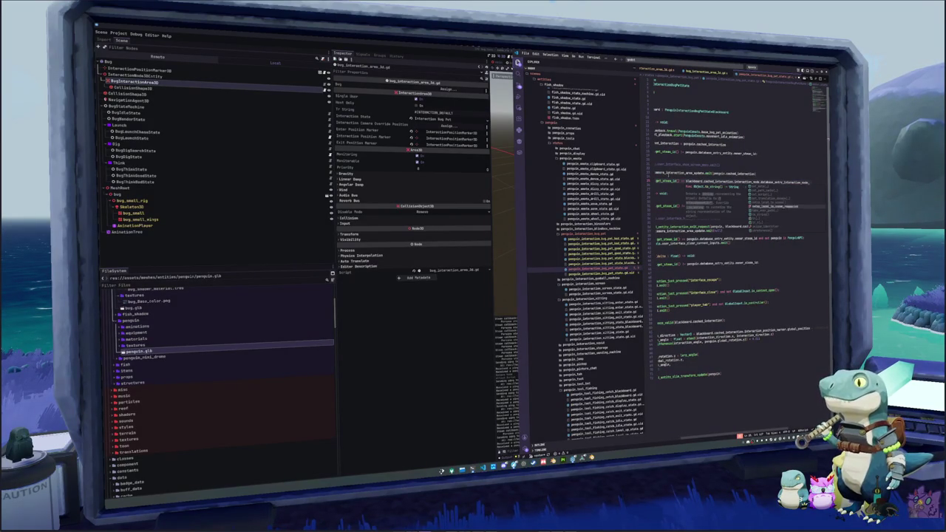
key(Return)
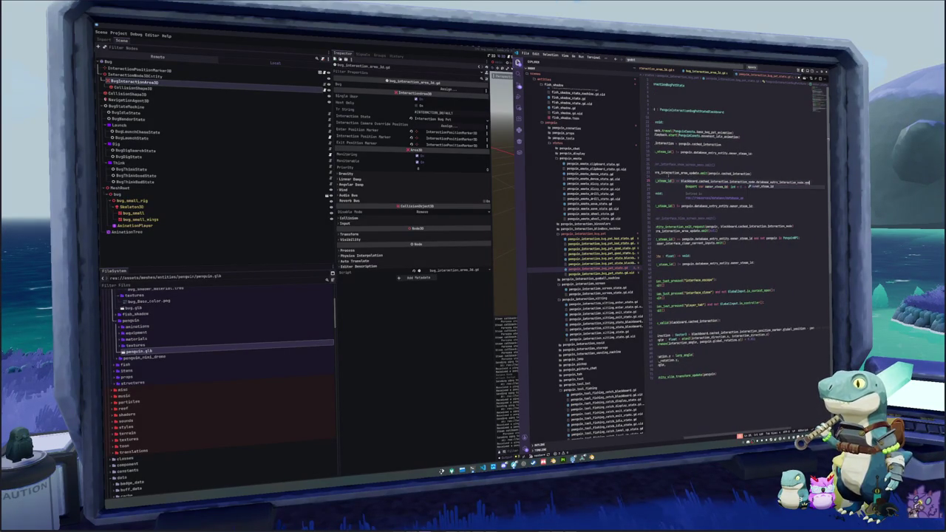
key(Return)
text(:)
key(Return)
text(return)
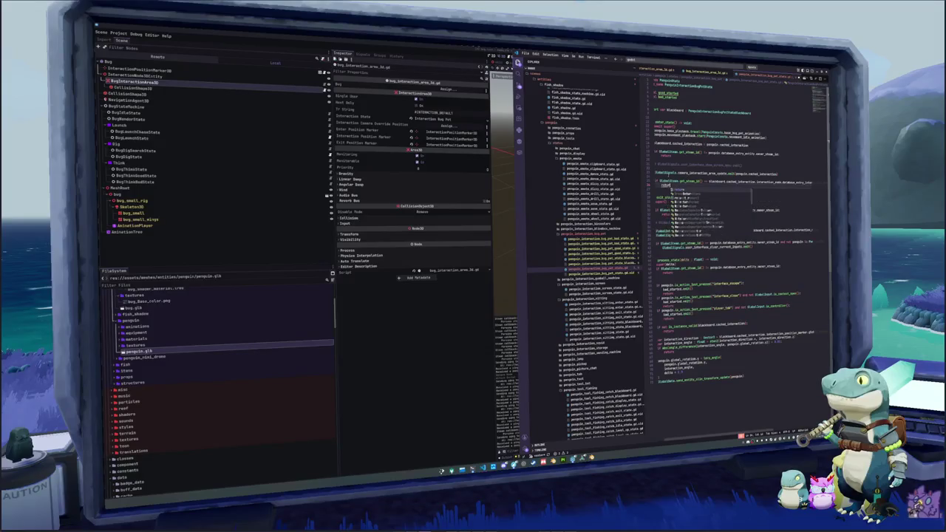
key(Return)
key(BackSpace)
key(BackSpace)
key(BackSpace)
key(BackSpace)
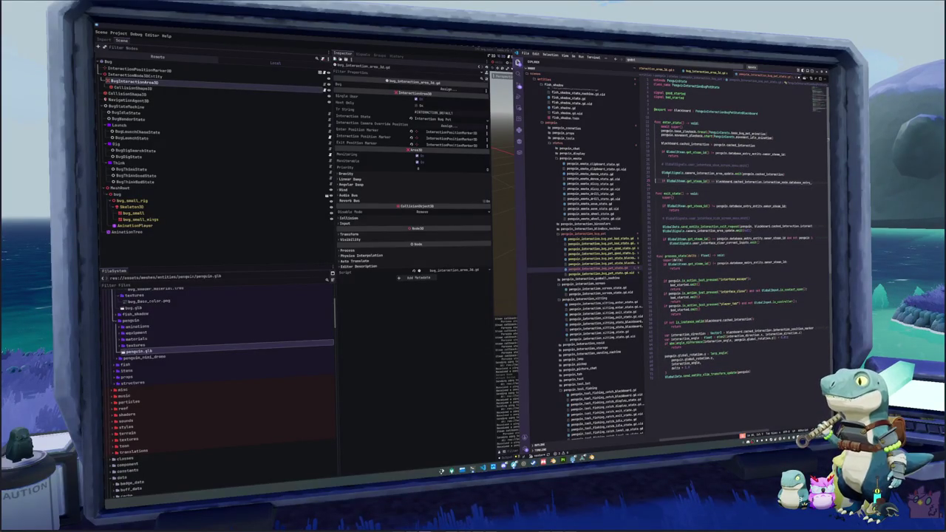
Step: Turn the guard into an if-not check with an early return, leaving space above it
text(not)
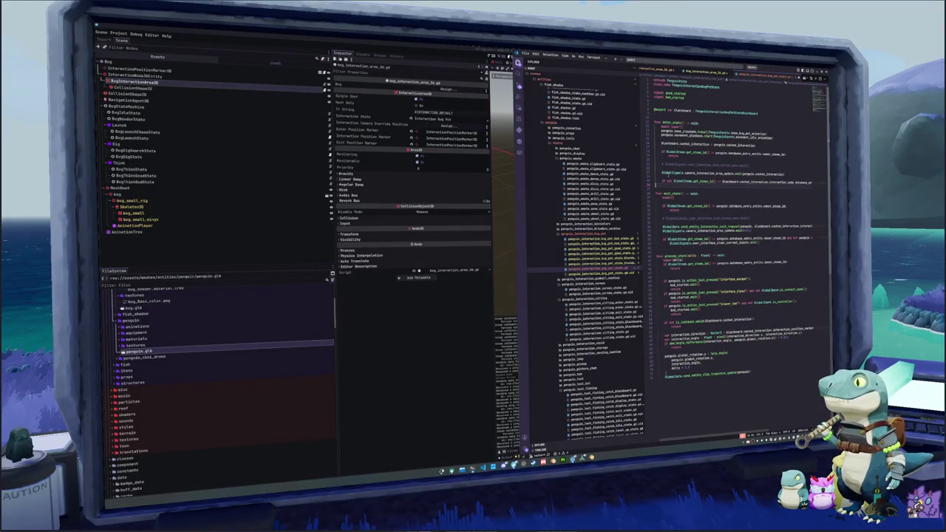
key(Return)
text(return)
key(Return)
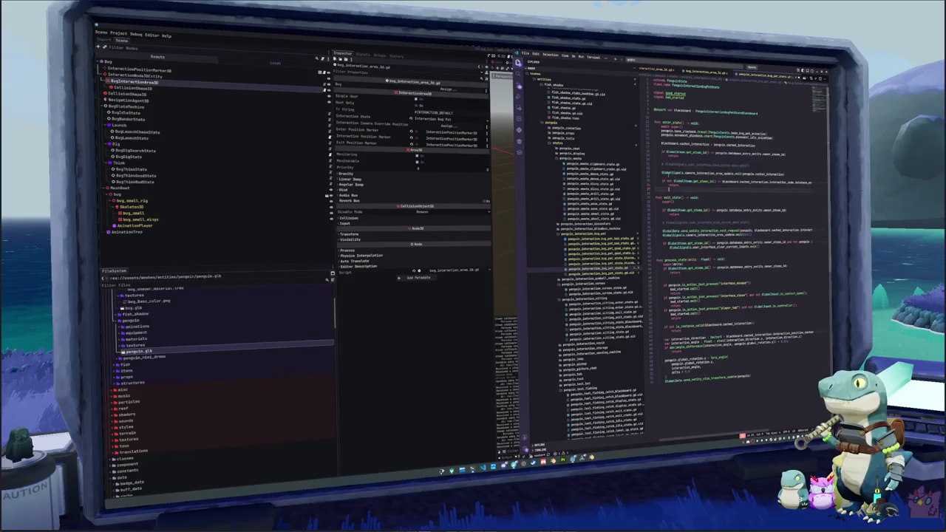
key(Up)
key(Up)
key(Up)
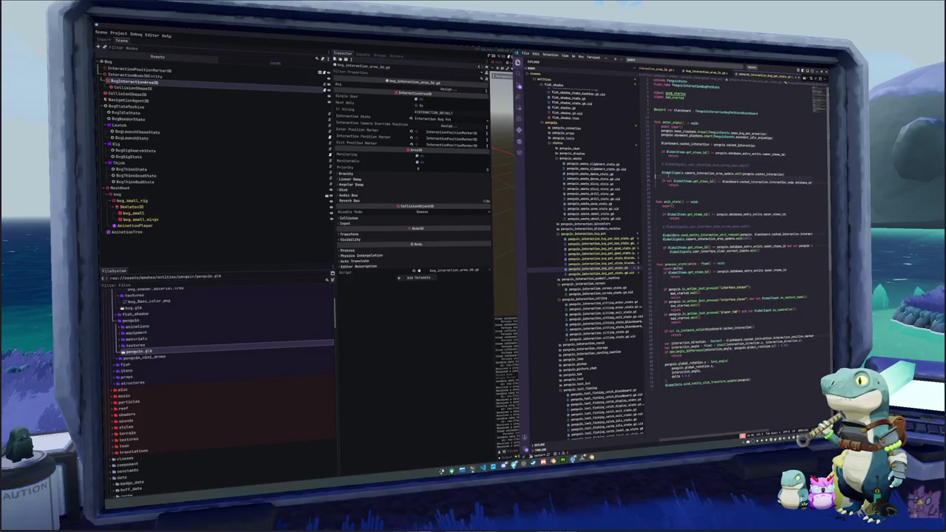
key(Return)
Step: Fix the condition's closing parenthesis and append .owner_steam_id to the database entry reference
key(ctrl+shift+Left)
key(ctrl+shift+Left)
key(ctrl+shift+Left)
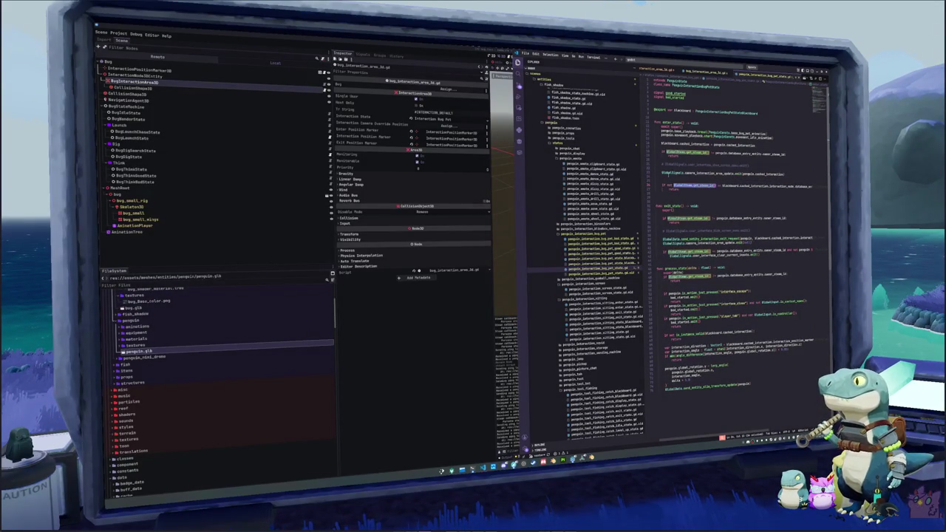
key(ctrl+shift+Right)
key(ctrl+shift+Right)
key(ctrl+shift+Right)
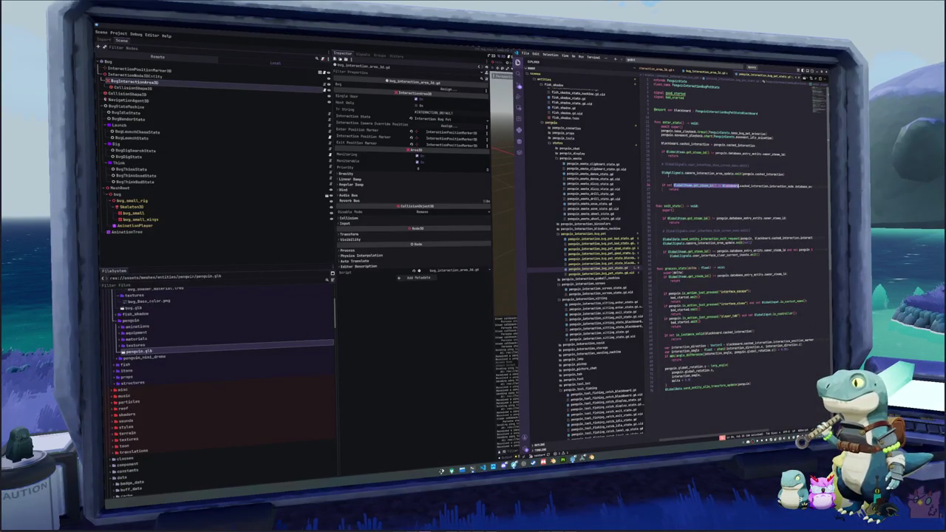
double_click(799, 186)
key(Home)
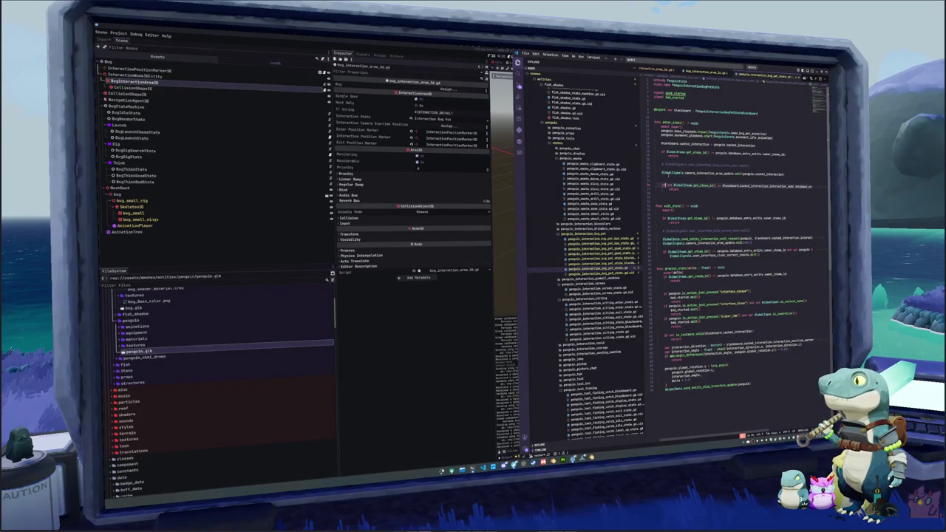
text())
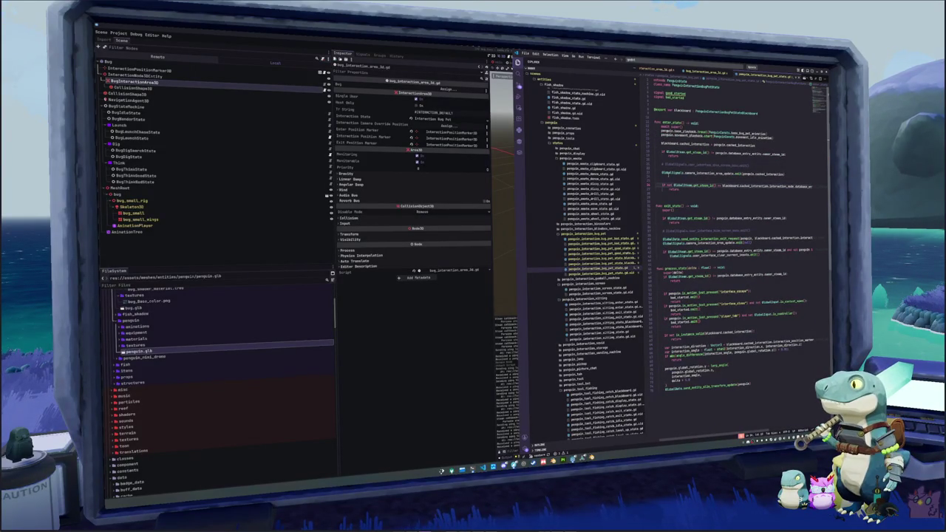
double_click(782, 186)
scroll(732, 222, right, 2)
double_click(787, 186)
key(End)
text(.owner_steam_id)
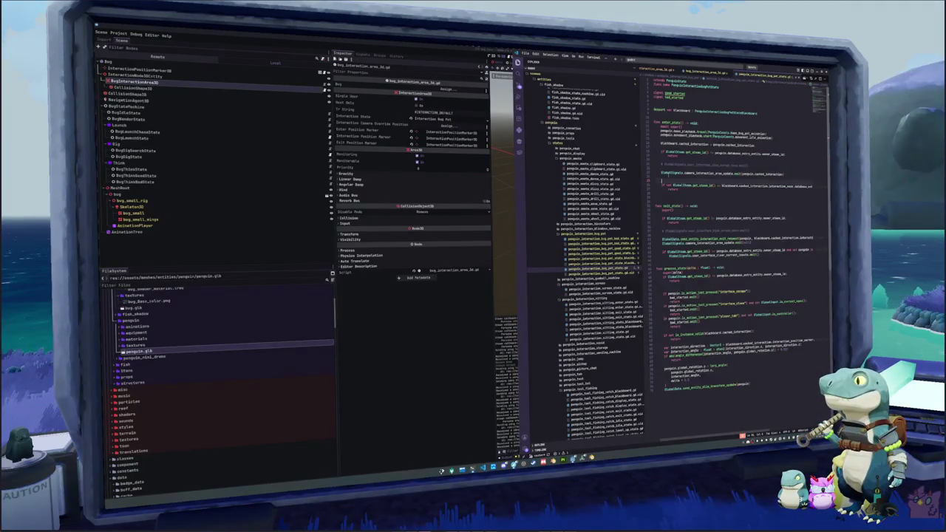
Step: Accept the suggested explanatory comment above the check, then start a blackboard.cached_interaction.interaction_node line
key(Up)
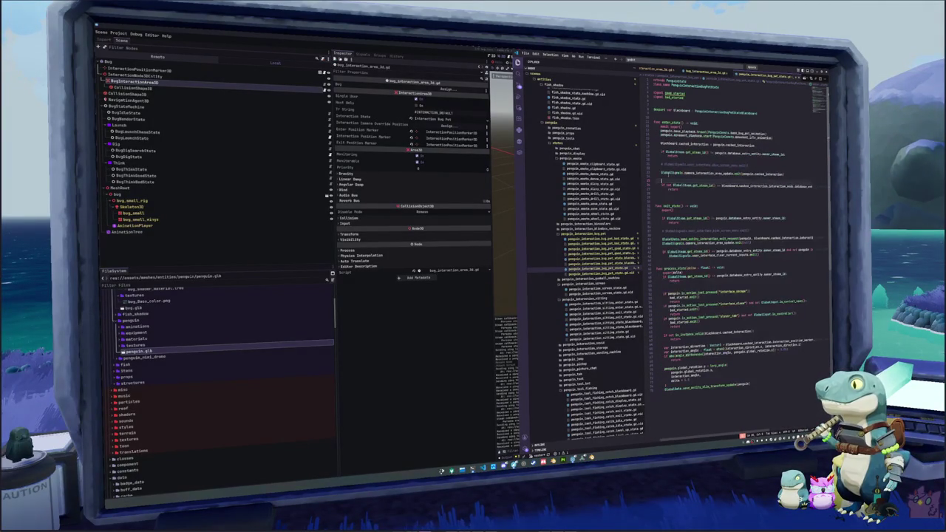
text(# if not ess)
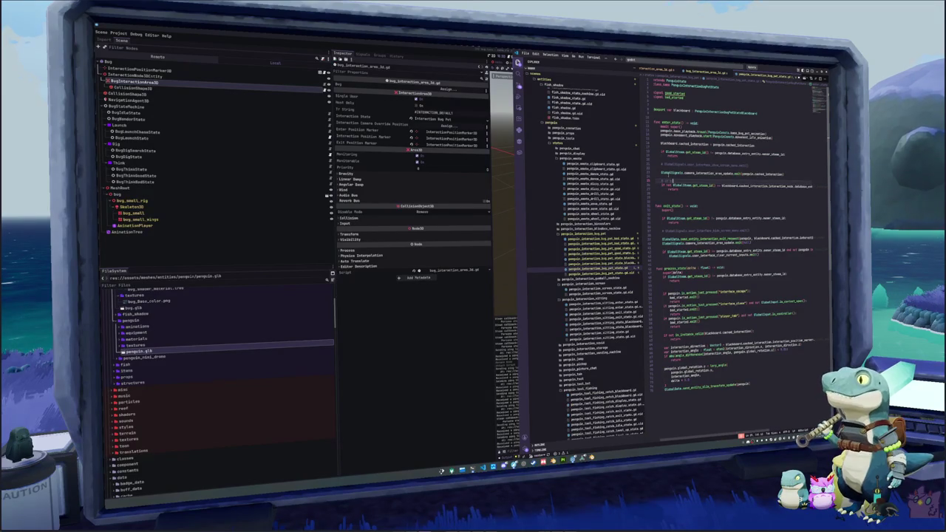
key(BackSpace)
key(BackSpace)
key(BackSpace)
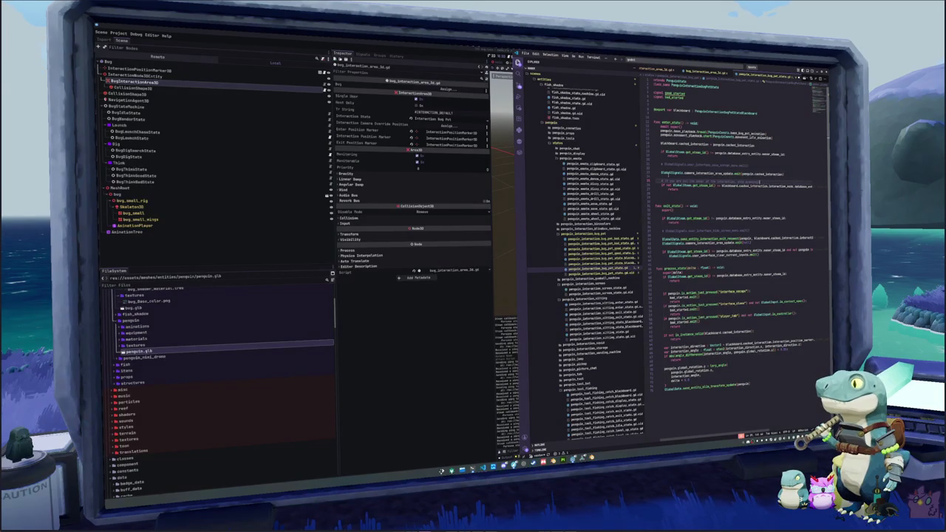
key(Tab)
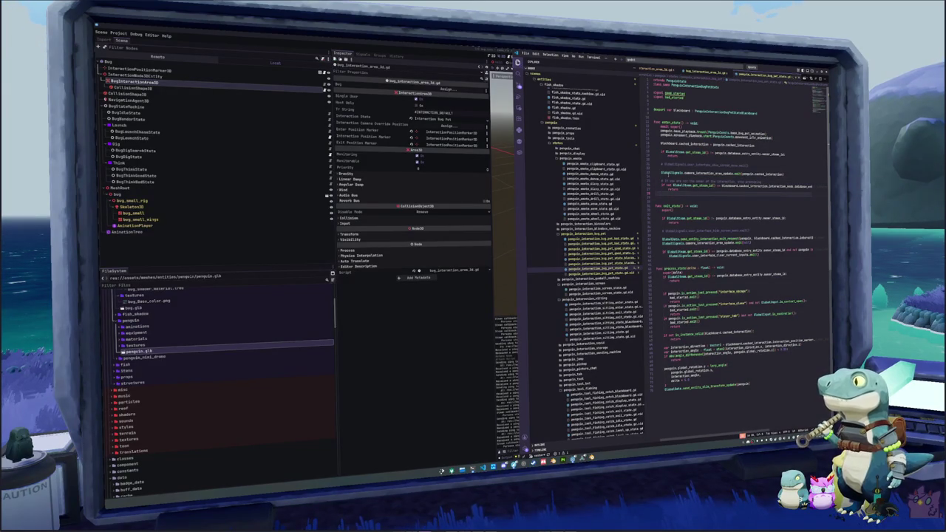
key(Return)
text(bl)
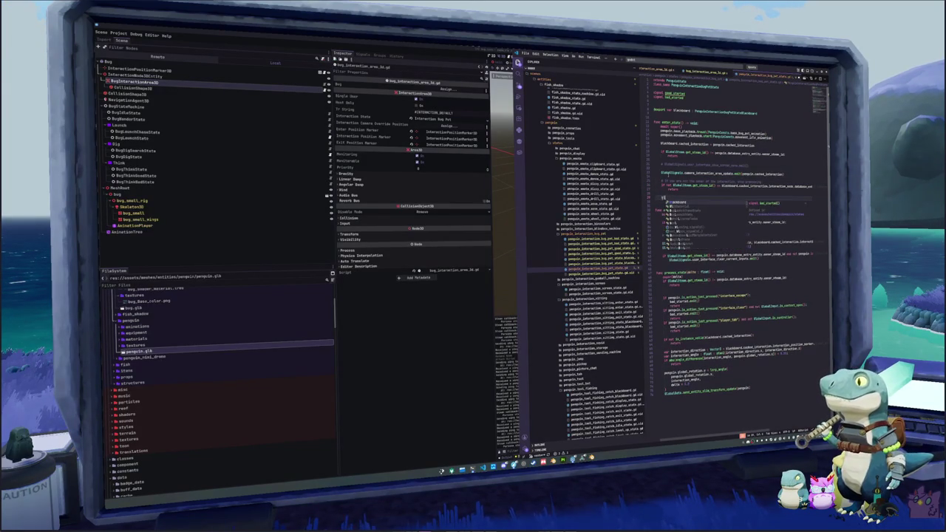
text(ackboard.cac)
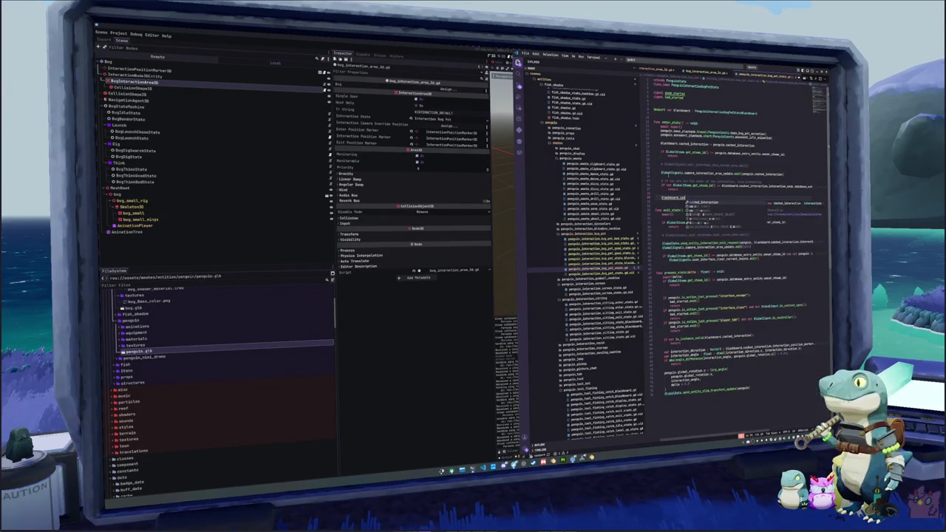
text(hed_interaction.)
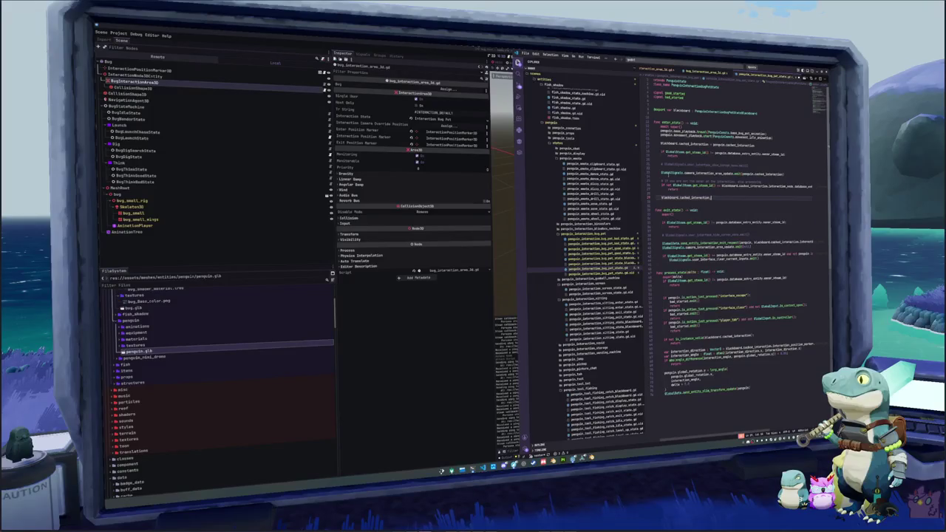
text(interaction_node)
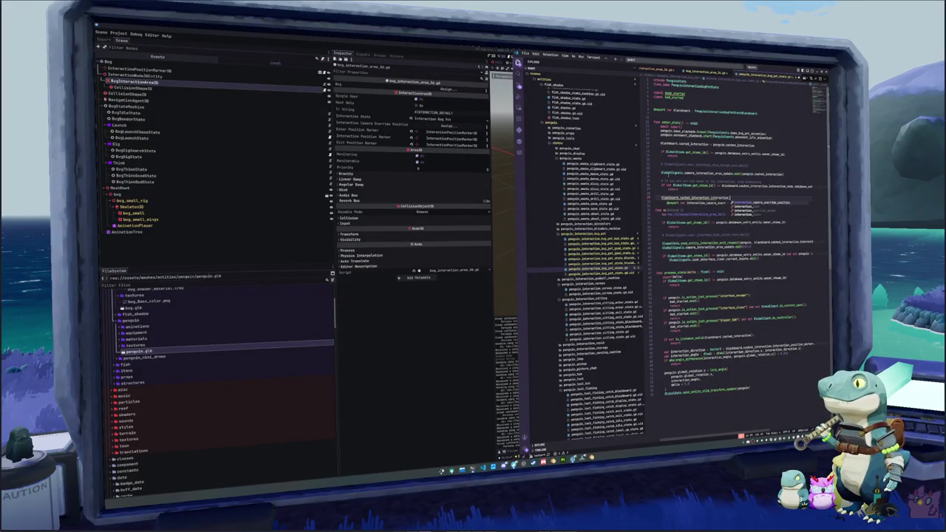
Step: Delete the scratch blackboard.cached_interaction line and the stray comment after it
click(669, 197)
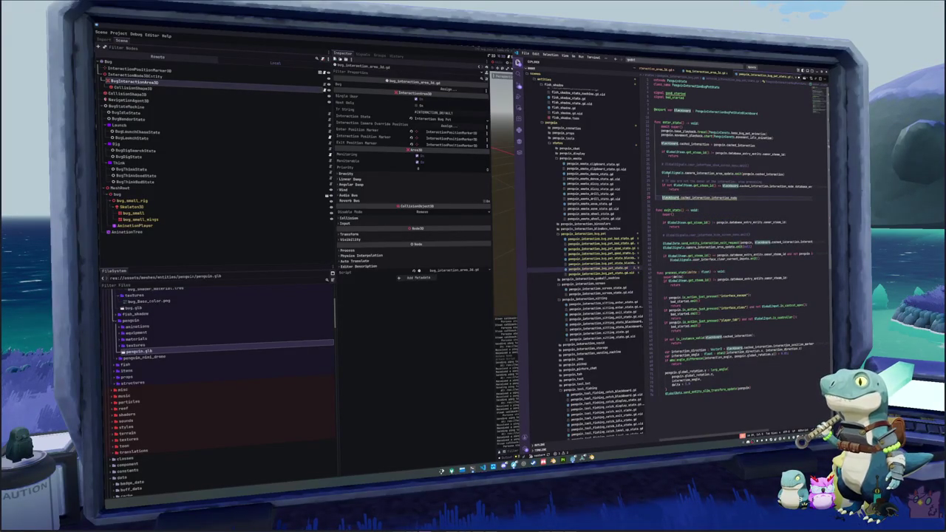
key(shift+End)
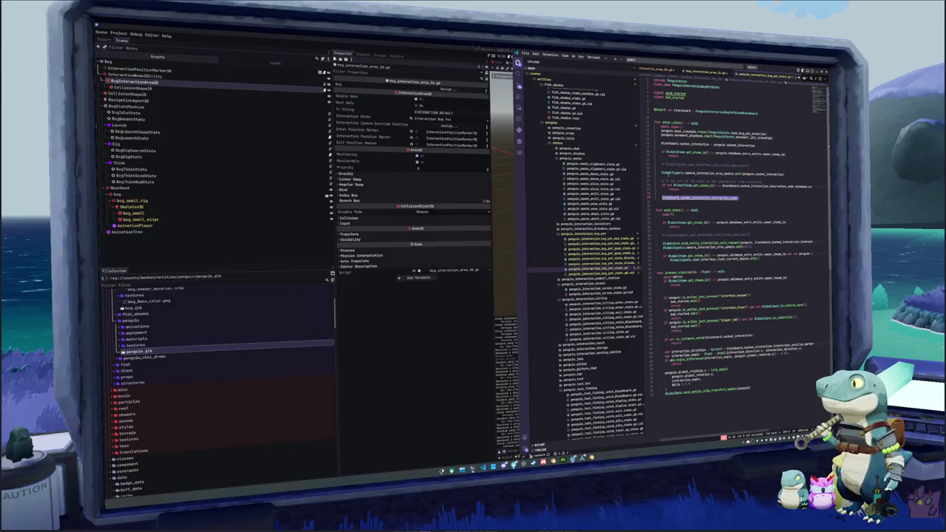
key(BackSpace)
key(BackSpace)
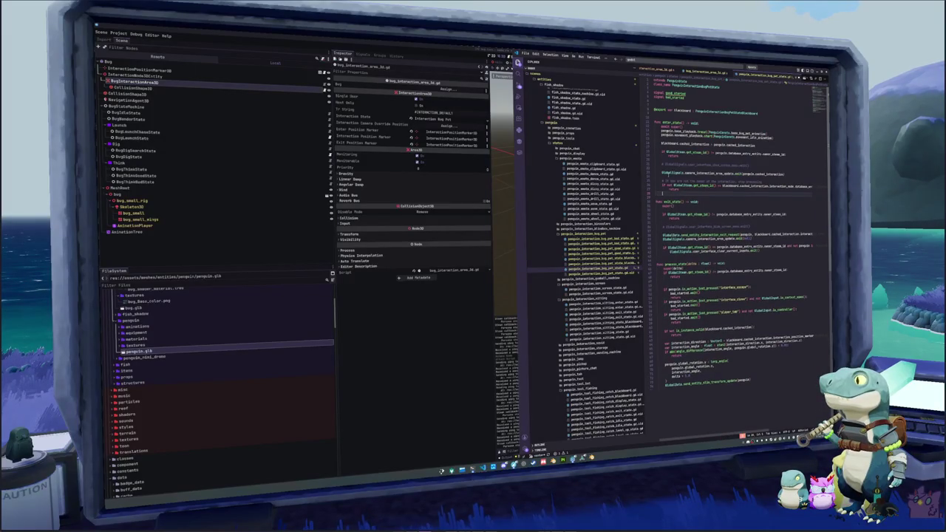
key(Return)
key(Return)
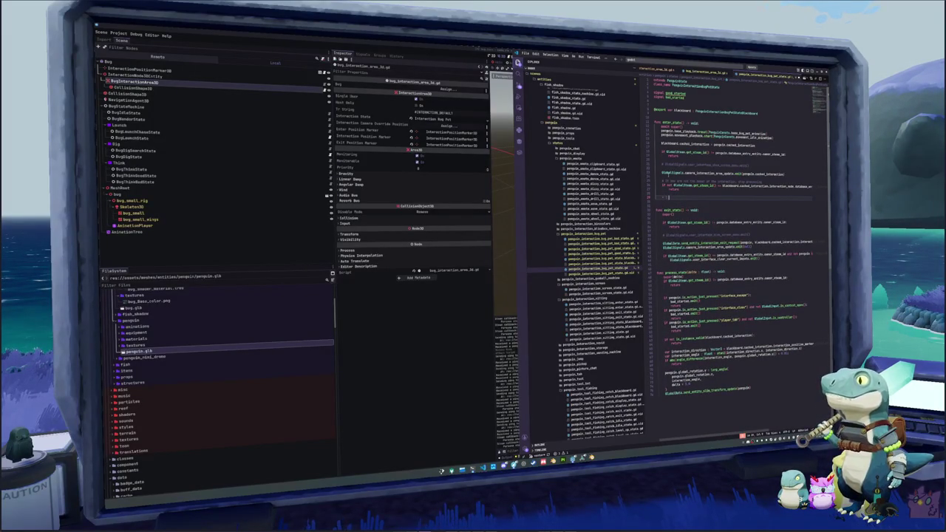
text(# stop code do)
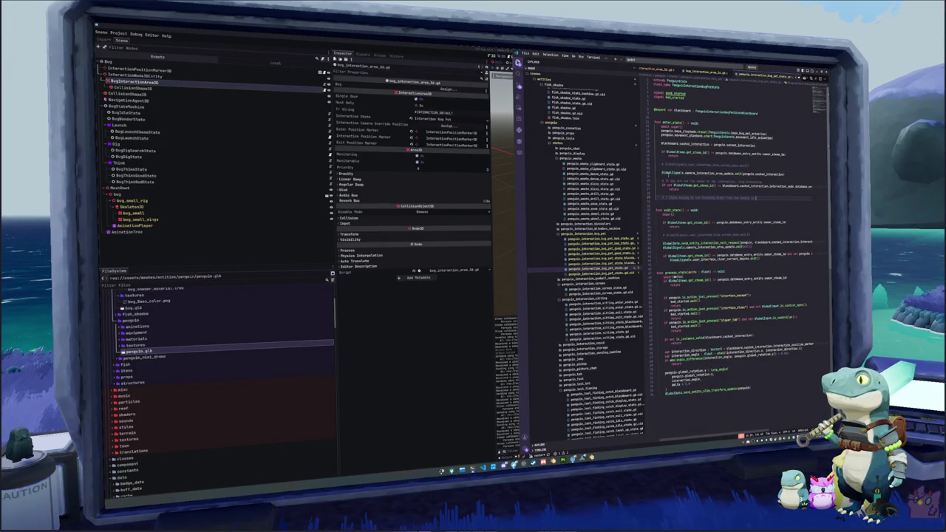
text( insely)
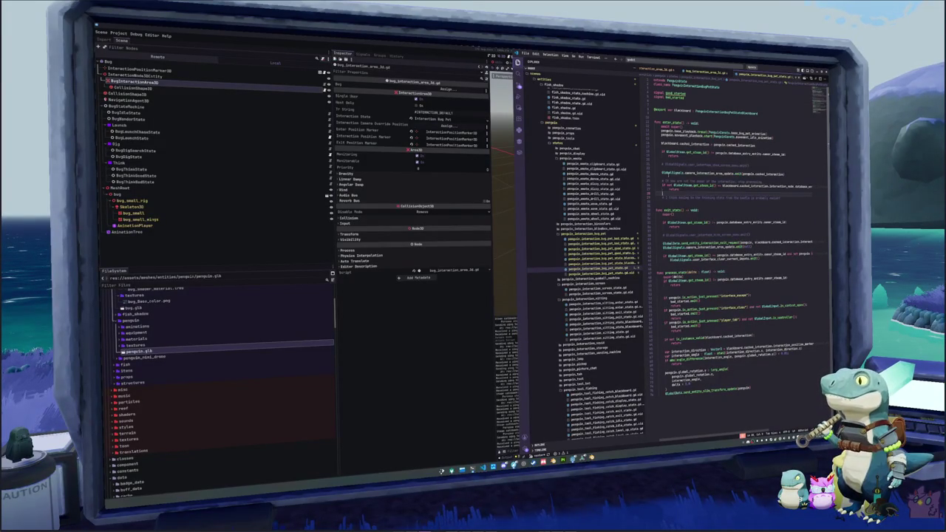
key(shift+Home)
key(BackSpace)
key(BackSpace)
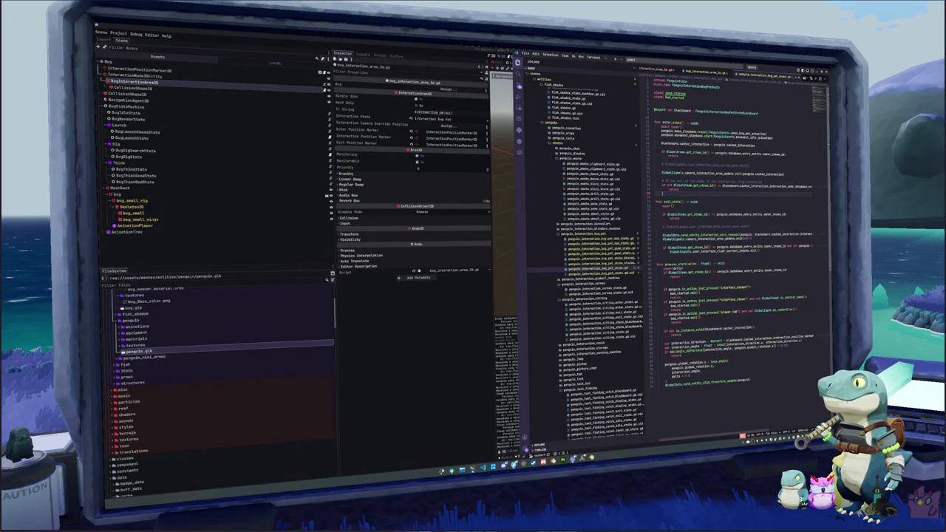
Step: Open bug_think_state.gd through the Ctrl+P quick file finder
key(ctrl+p)
text(bug_think_state)
key(Return)
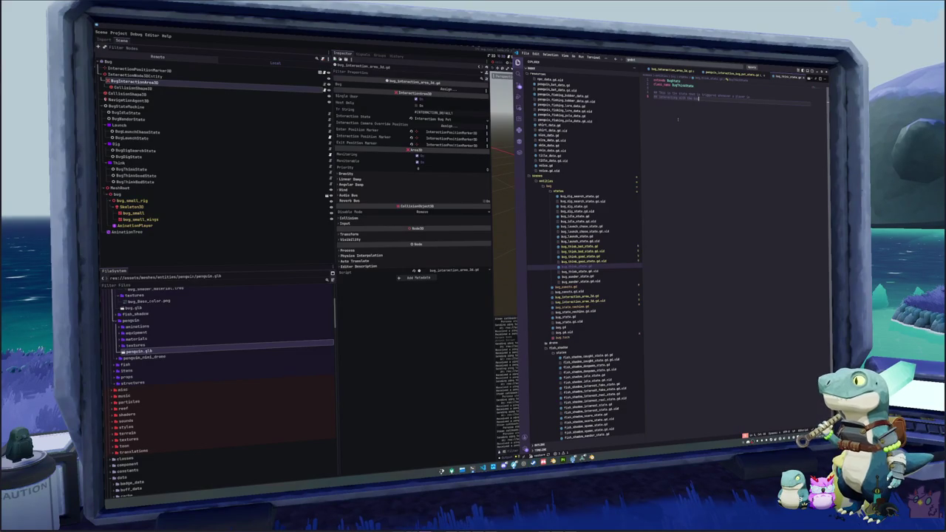
Step: Copy the whole bug_idle_state.gd script and paste it into bug_think_state.gd
click(580, 257)
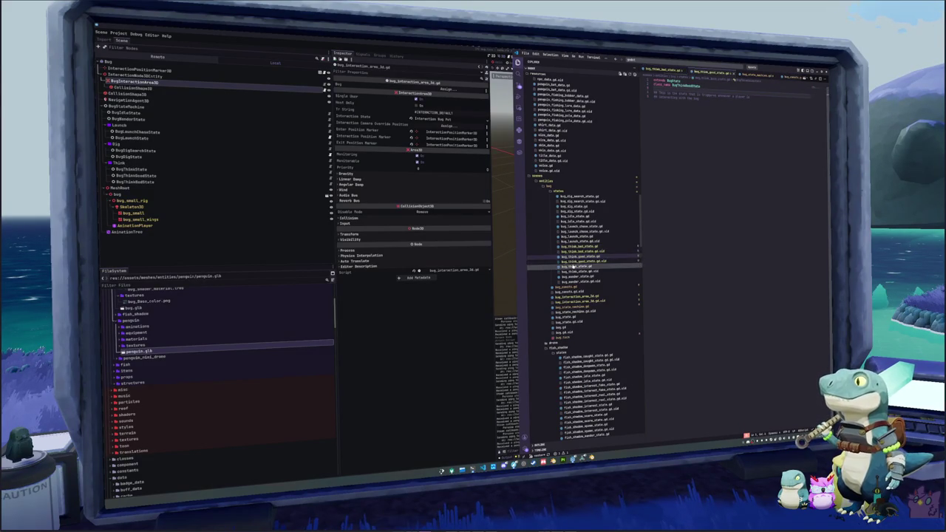
click(588, 218)
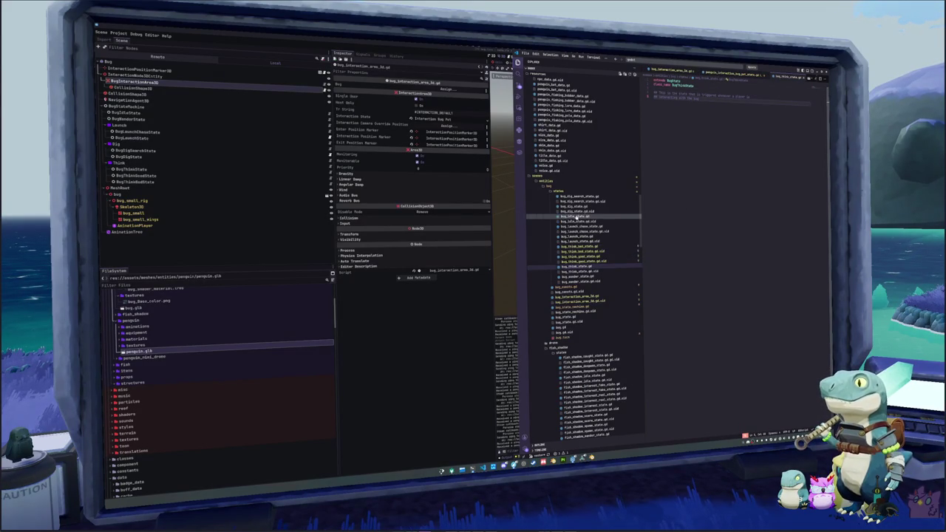
click(588, 216)
key(ctrl+a)
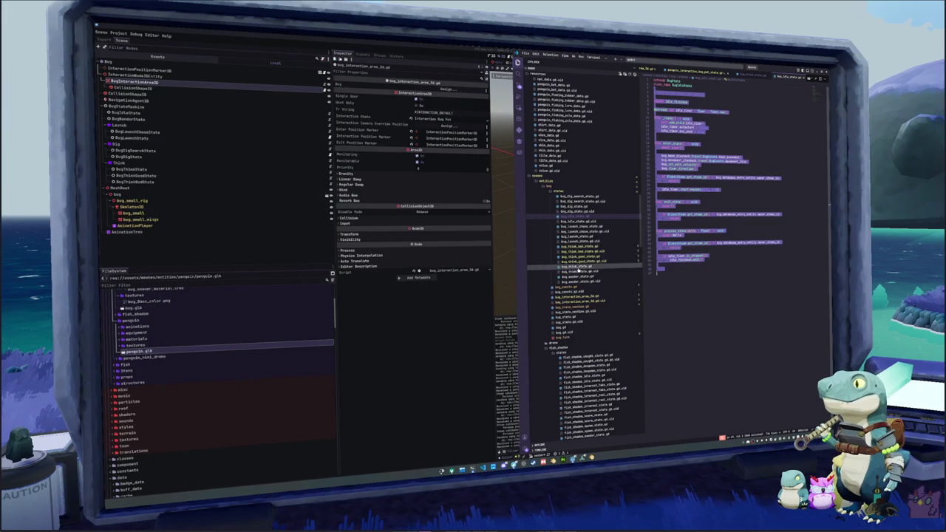
click(584, 266)
key(ctrl+v)
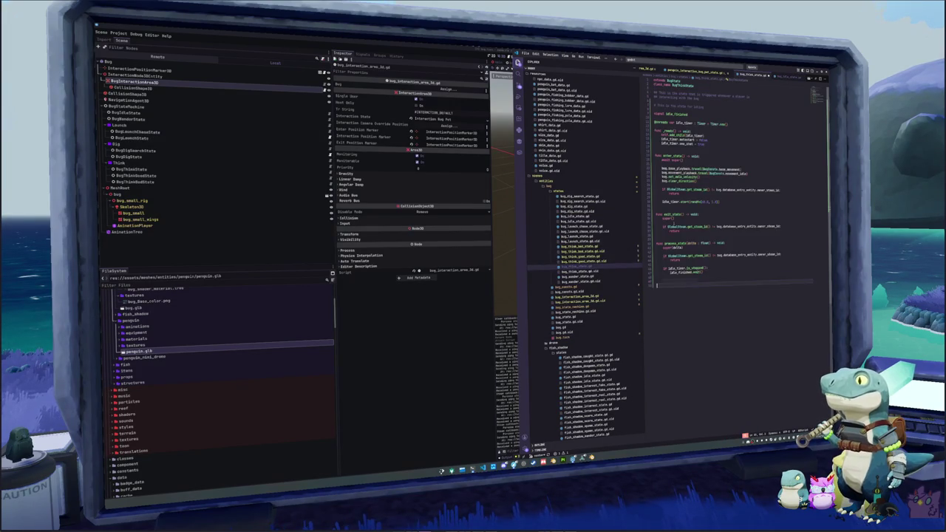
Step: Remove the duplicated top line and rename idle to think, making the signal think_finished
key(Up)
key(Up)
key(Up)
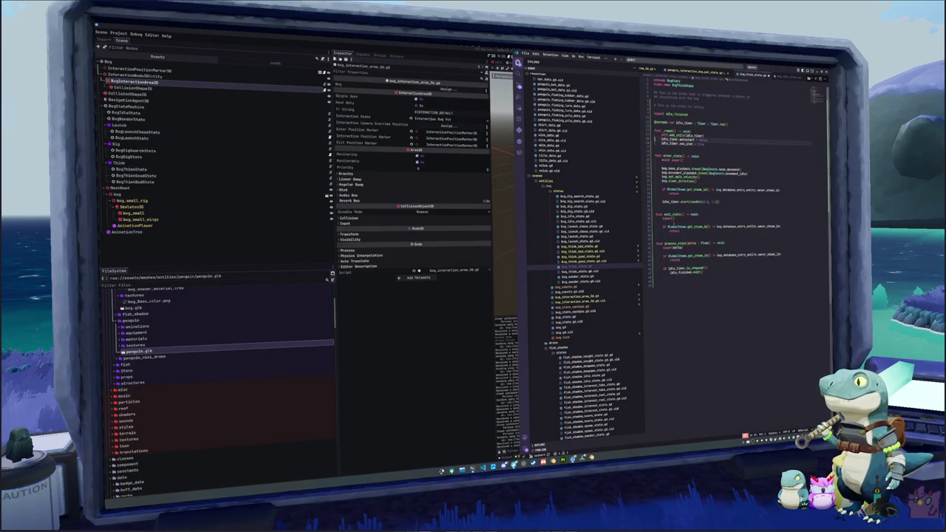
key(BackSpace)
key(ctrl+shift+l)
text(think)
key(Escape)
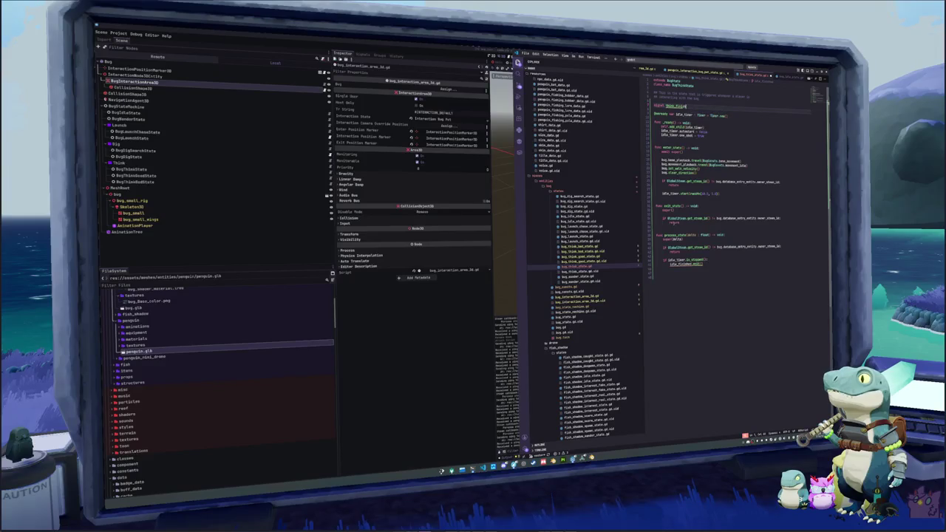
Step: Rename every idle_timer occurrence to think_timer
key(Return)
text(signal good)
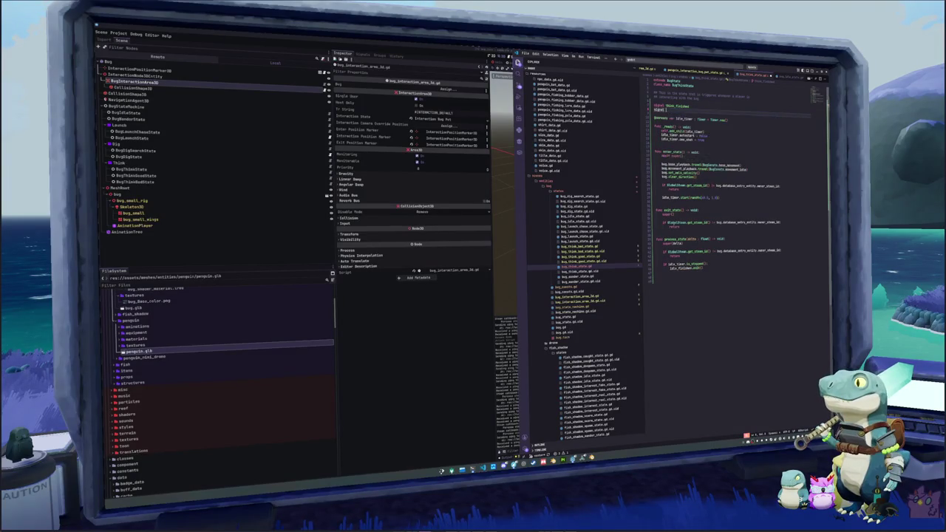
key(BackSpace)
key(BackSpace)
key(BackSpace)
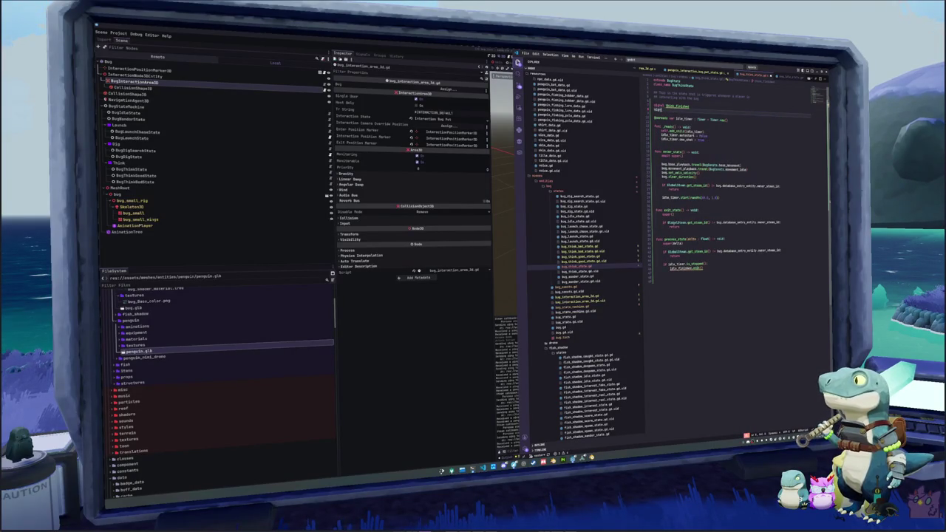
key(BackSpace)
key(Down)
key(ctrl+d)
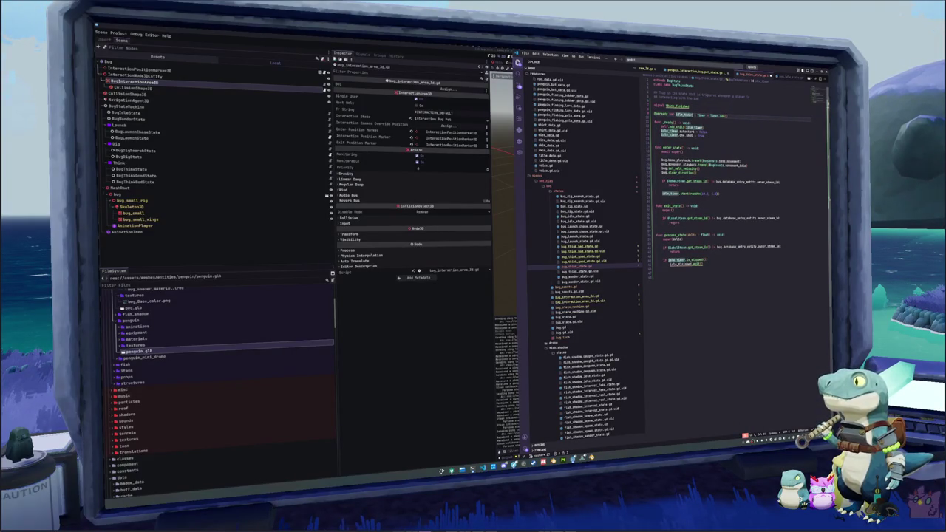
key(ctrl+d)
key(ctrl+d)
key(ctrl+d)
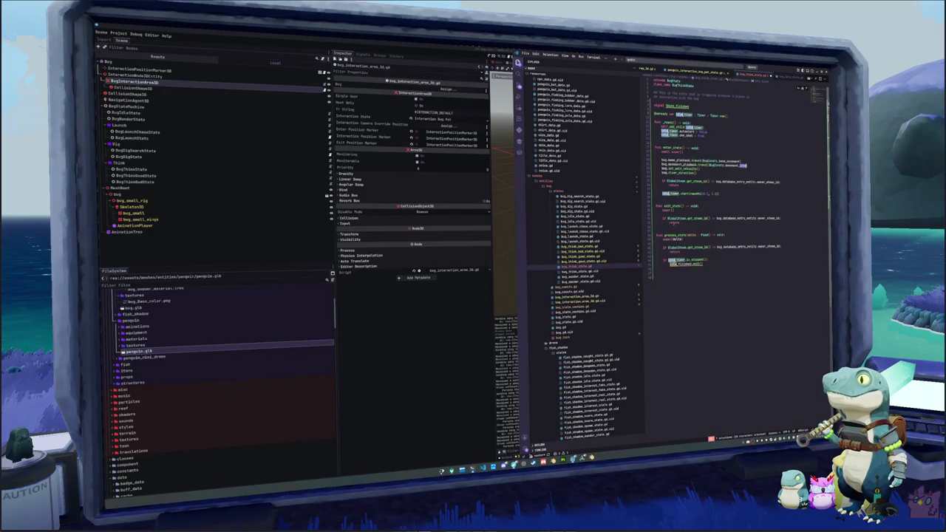
text(think_)
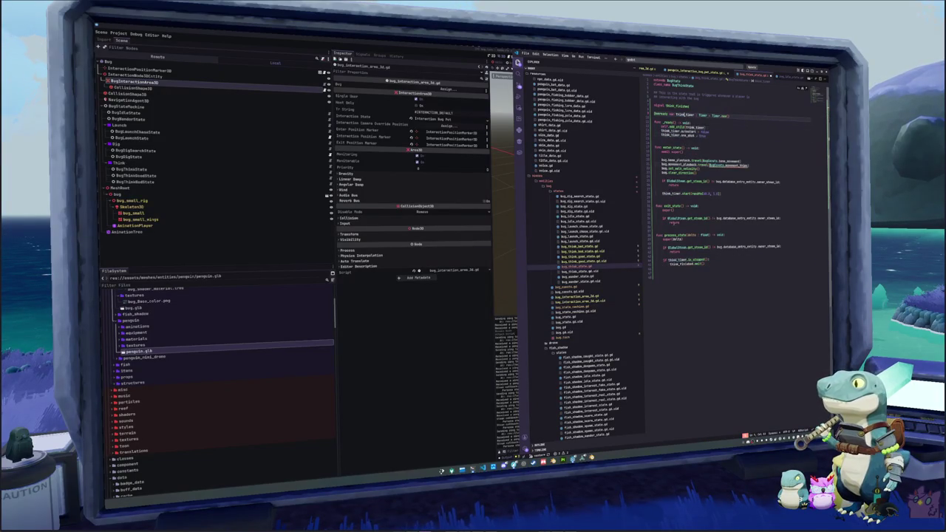
key(Escape)
Step: Change the movement playback constant from movement_travel to BugConsts.base_think
key(Down)
key(Down)
key(Down)
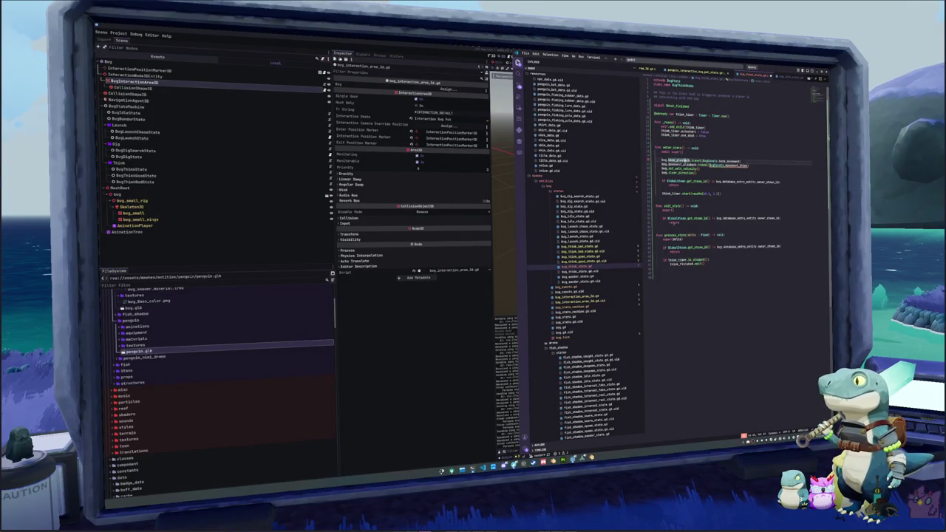
key(ctrl+d)
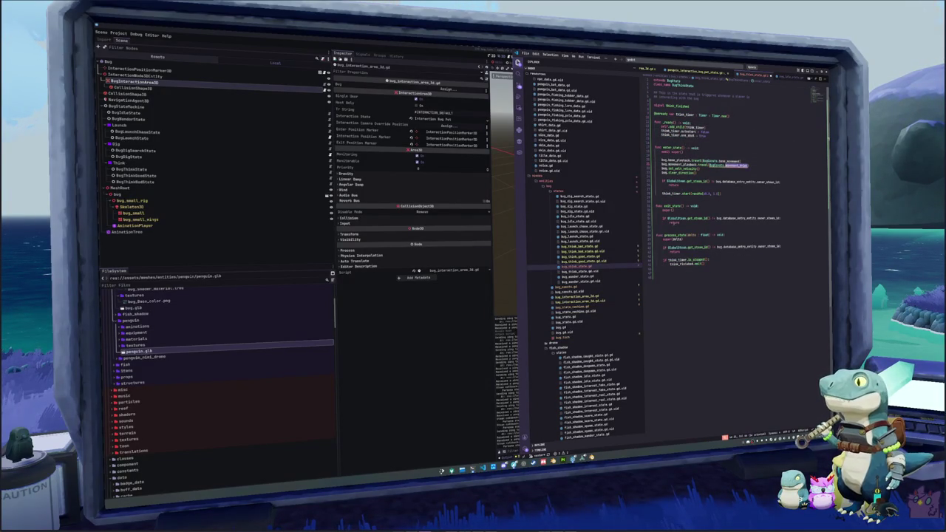
text(base)
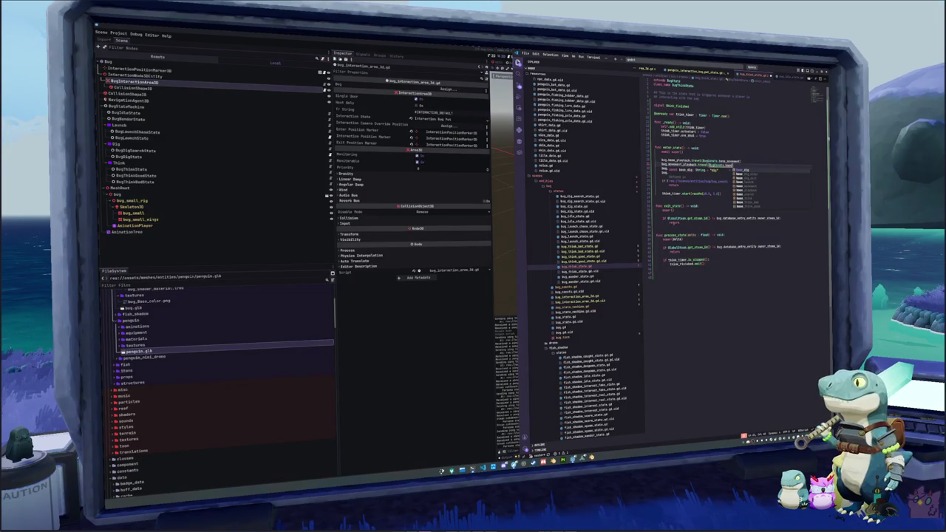
text(_movement)
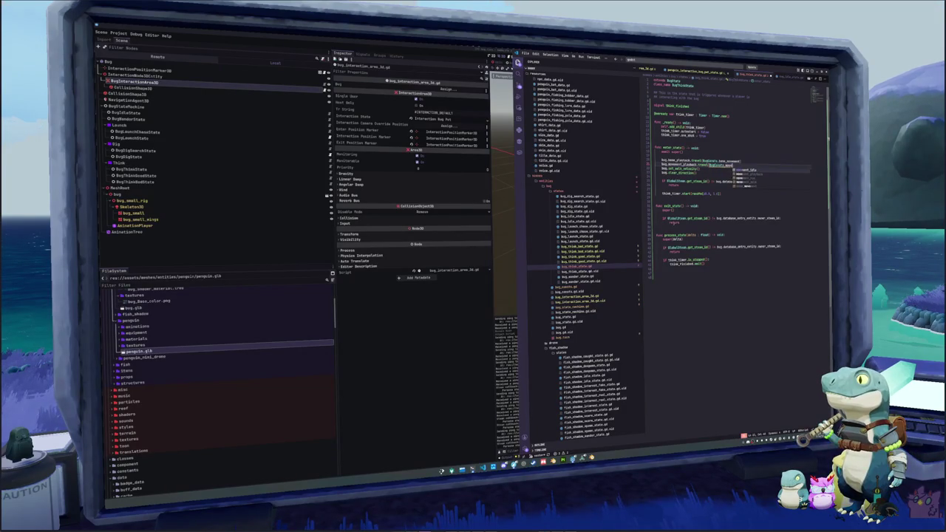
key(BackSpace)
key(BackSpace)
key(BackSpace)
text(think)
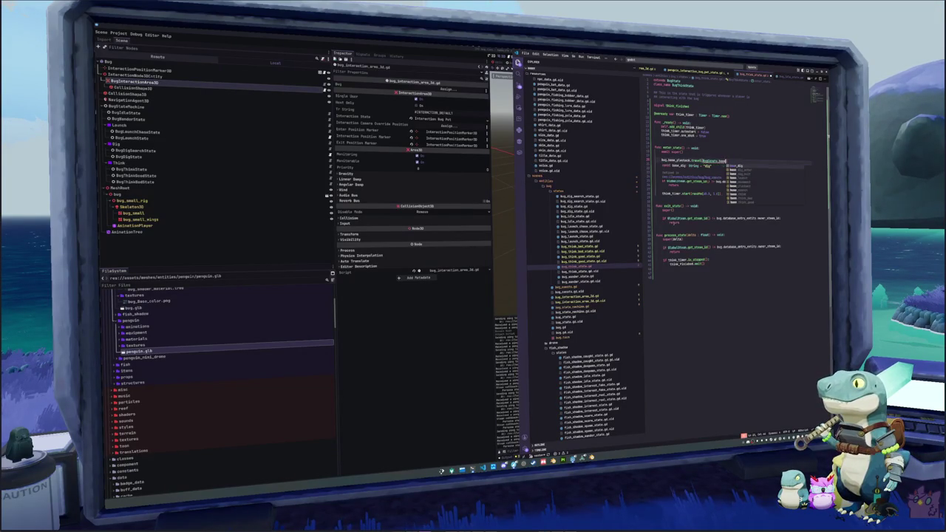
key(Return)
Step: Delete the random duration arguments from the think_timer.start() call
key(Down)
key(Down)
key(Down)
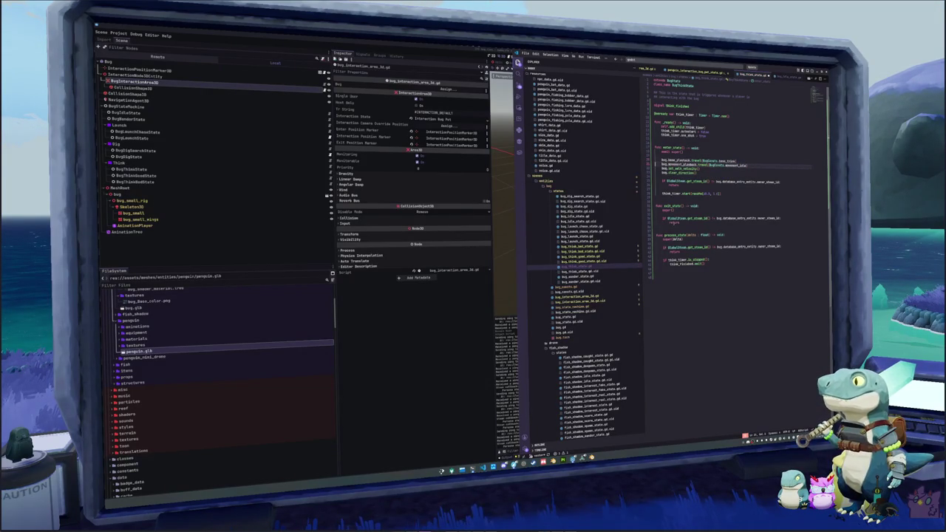
key(Down)
key(Down)
key(Down)
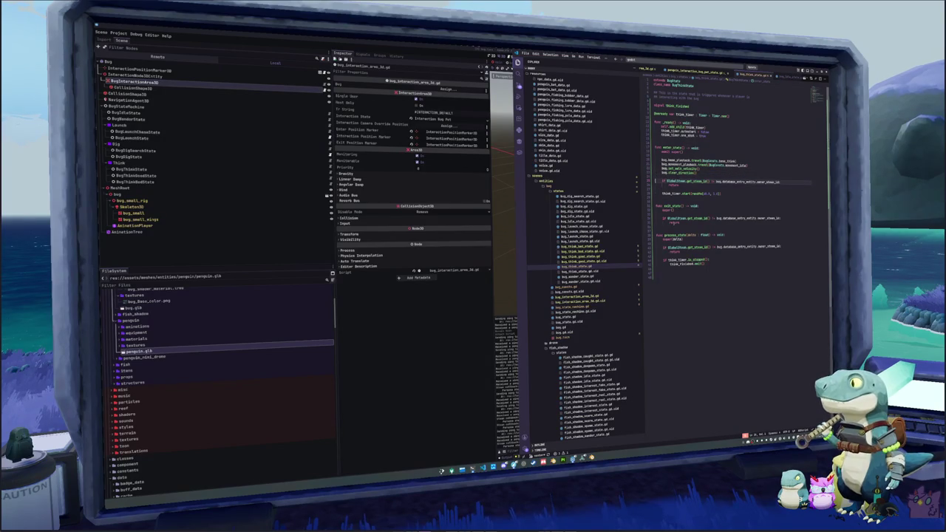
key(Up)
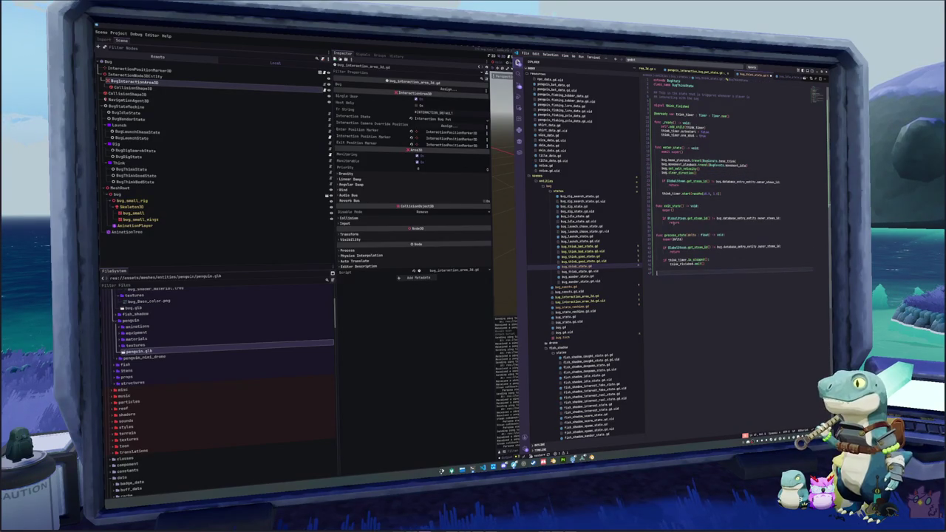
key(Up)
key(Up)
key(Up)
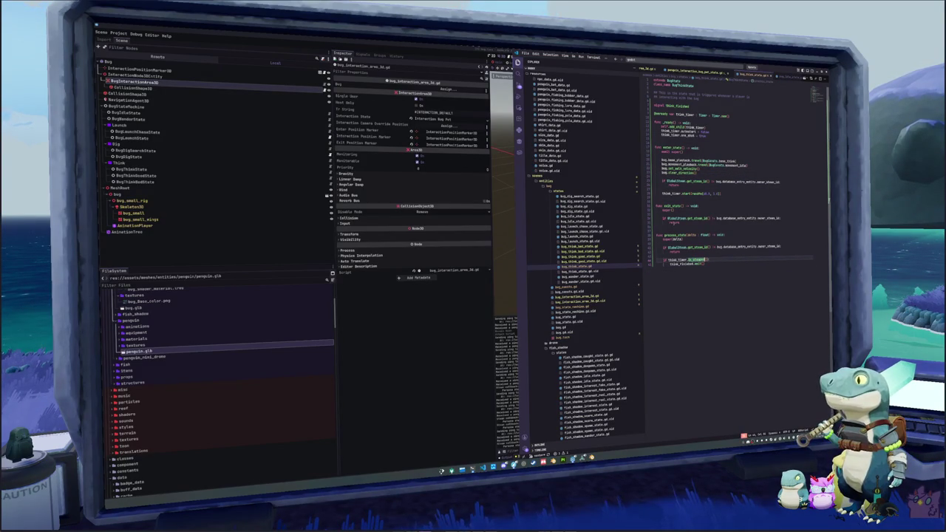
key(Up)
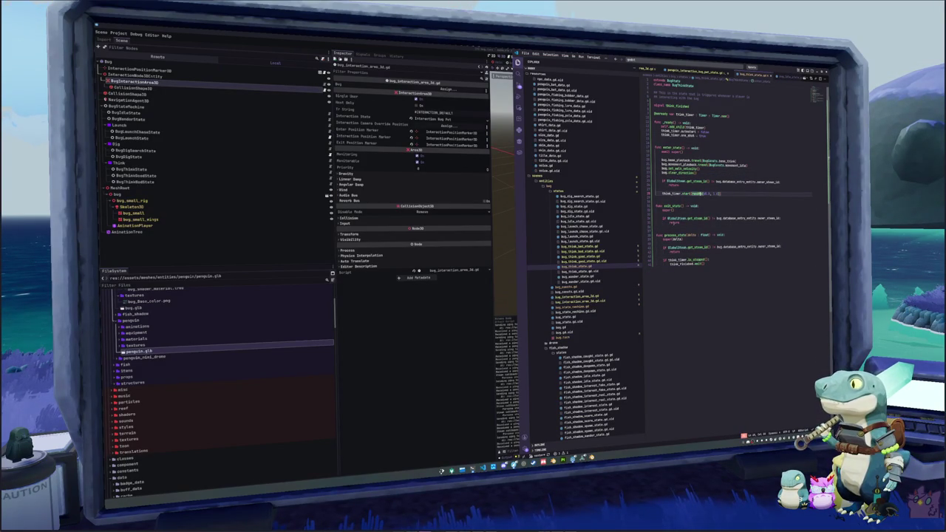
key(ctrl+shift+Right)
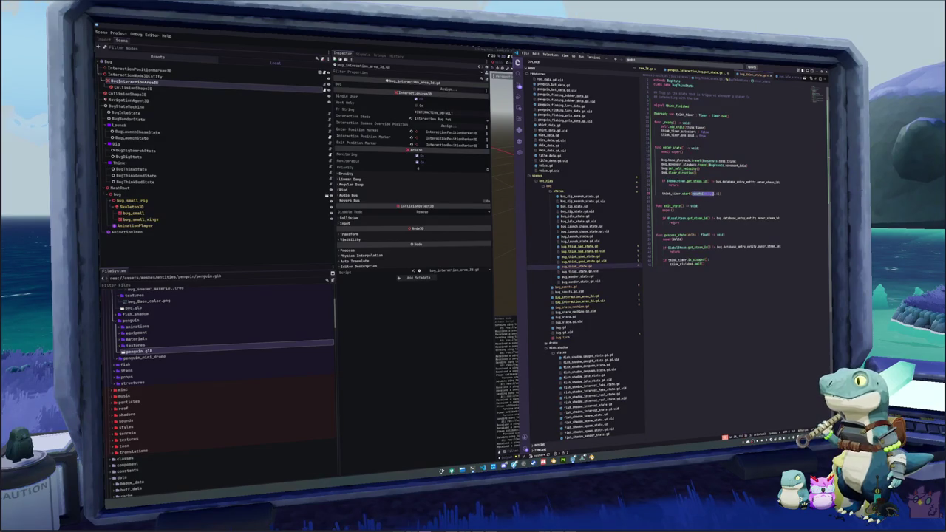
key(BackSpace)
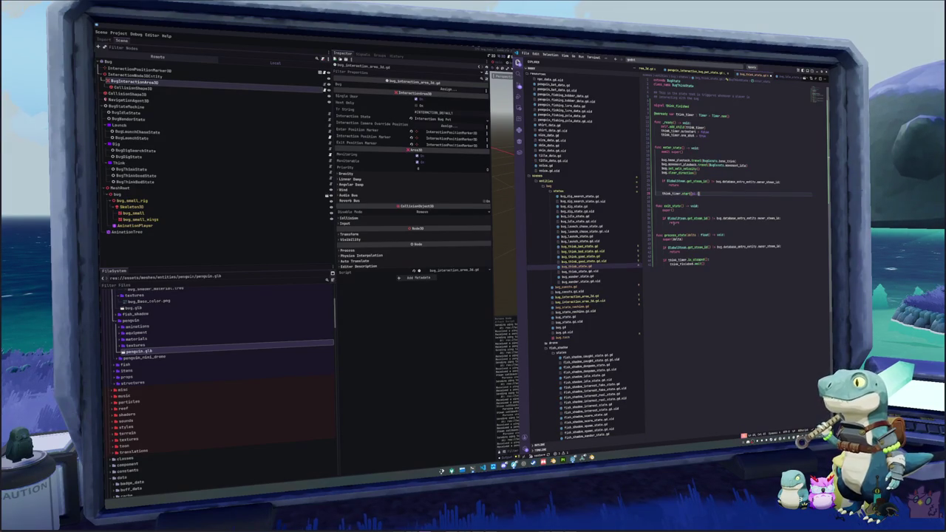
key(Up)
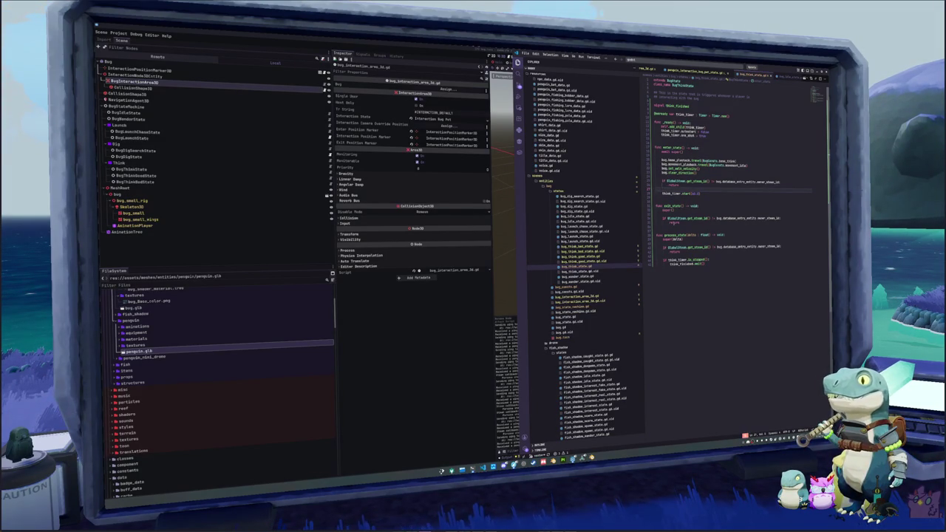
click(692, 295)
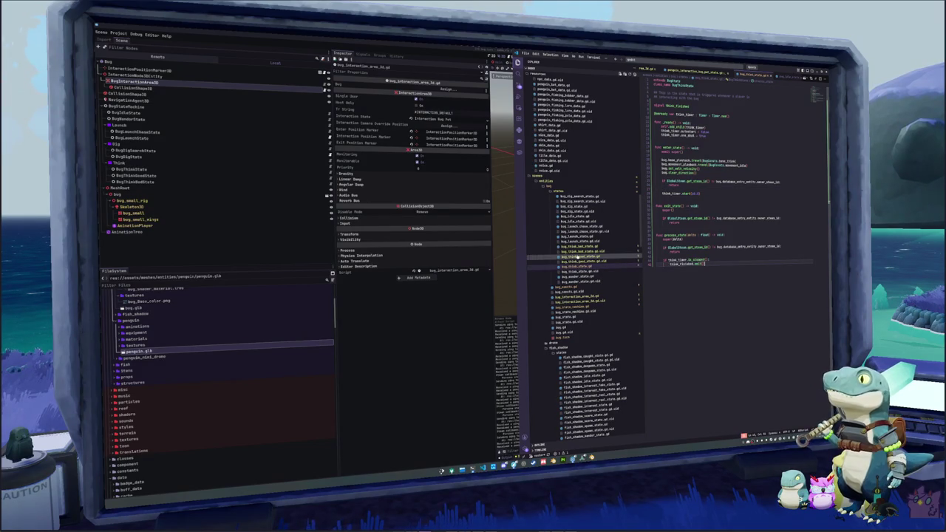
Step: Review bug_launch_state.gd and tidy the blank lines after idle_finished.emit() in bug_idle_state.gd
click(580, 237)
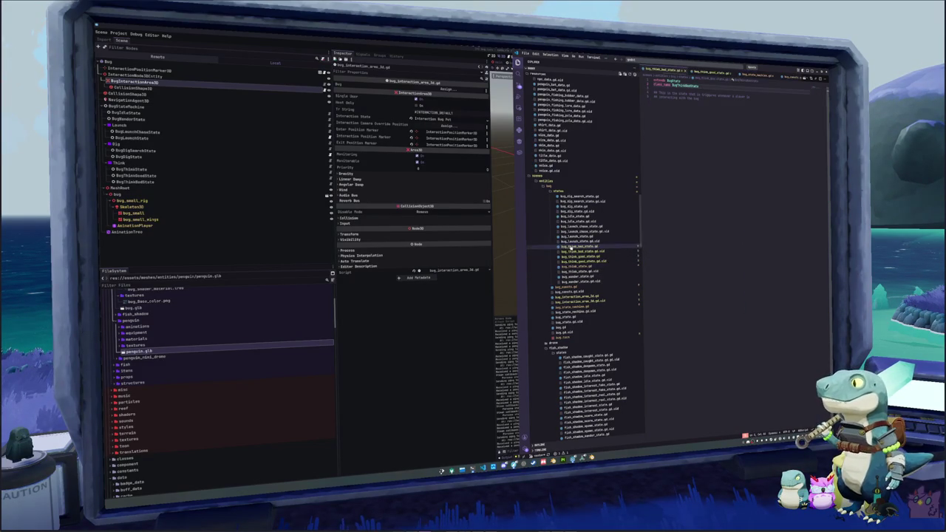
click(576, 216)
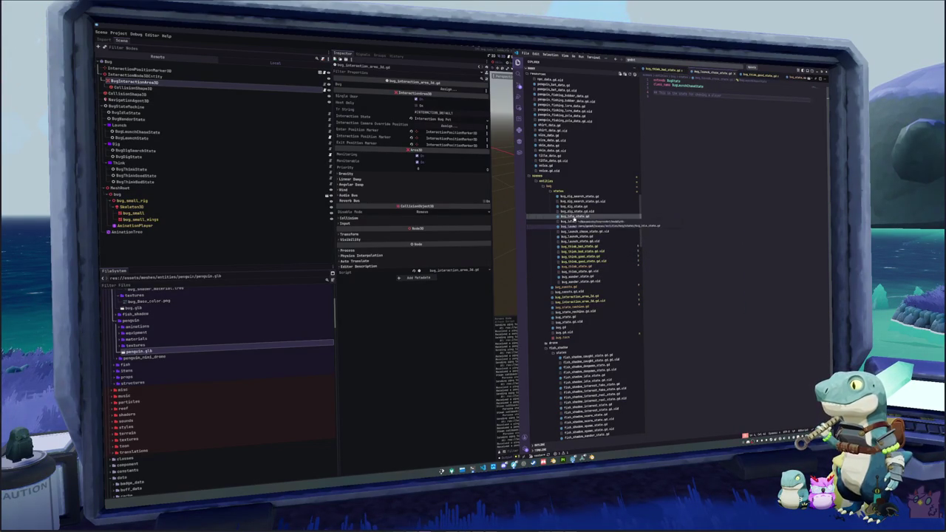
key(BackSpace)
key(BackSpace)
key(Return)
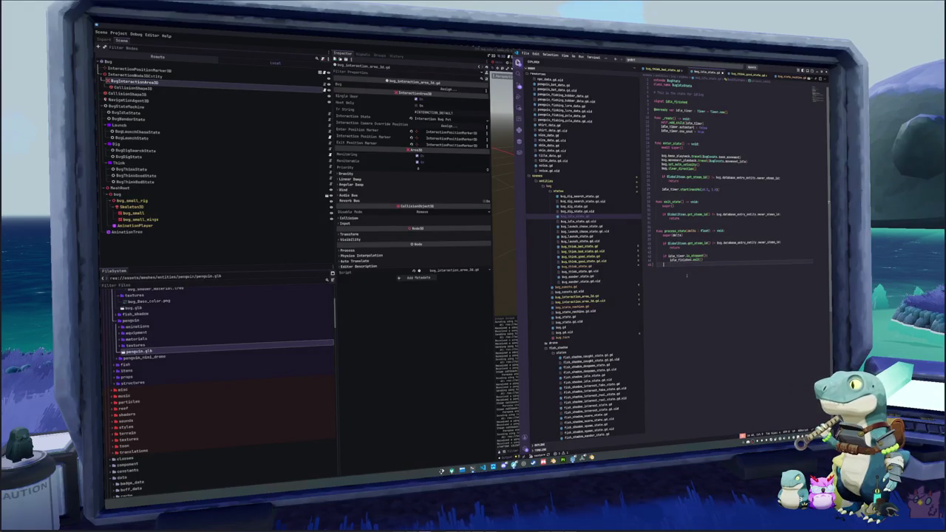
key(Return)
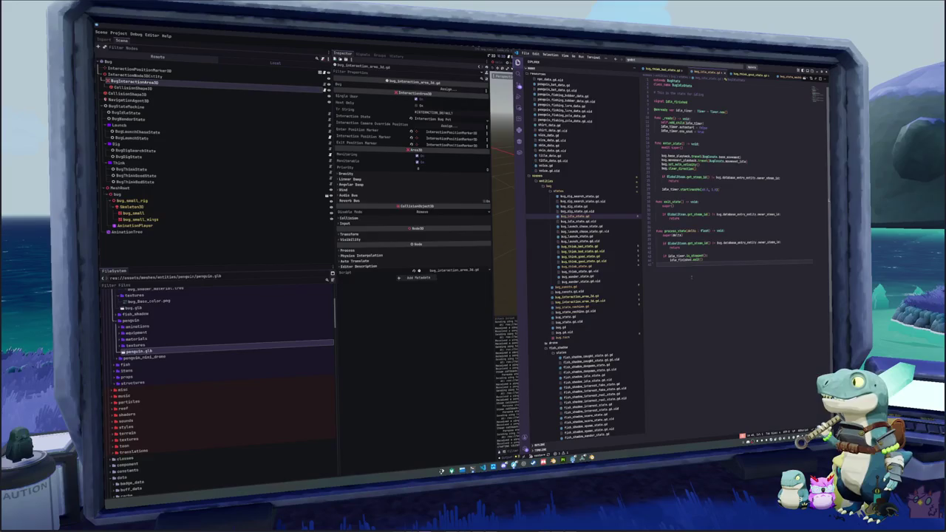
Step: Open bug_state_machine.gd and locate bug_think_state among the state signal connections
click(581, 306)
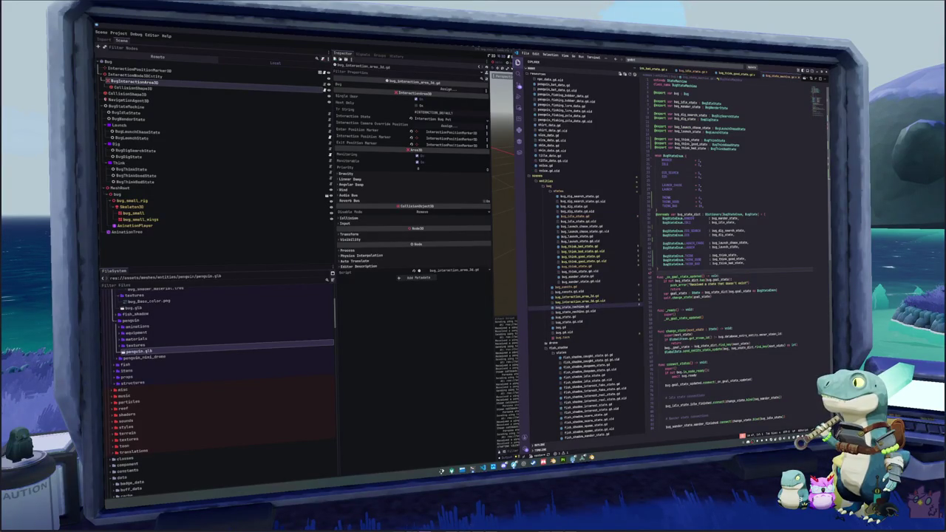
double_click(688, 140)
scroll(732, 259, down, 3)
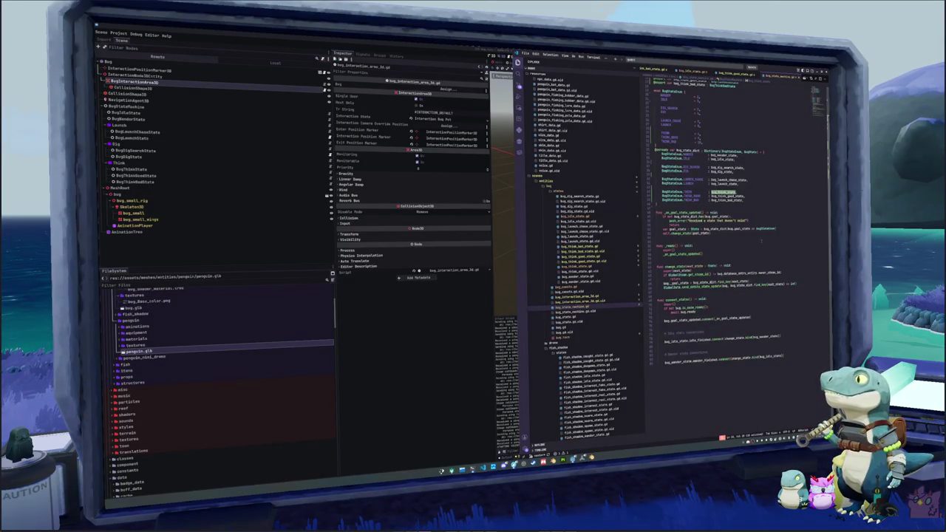
click(682, 373)
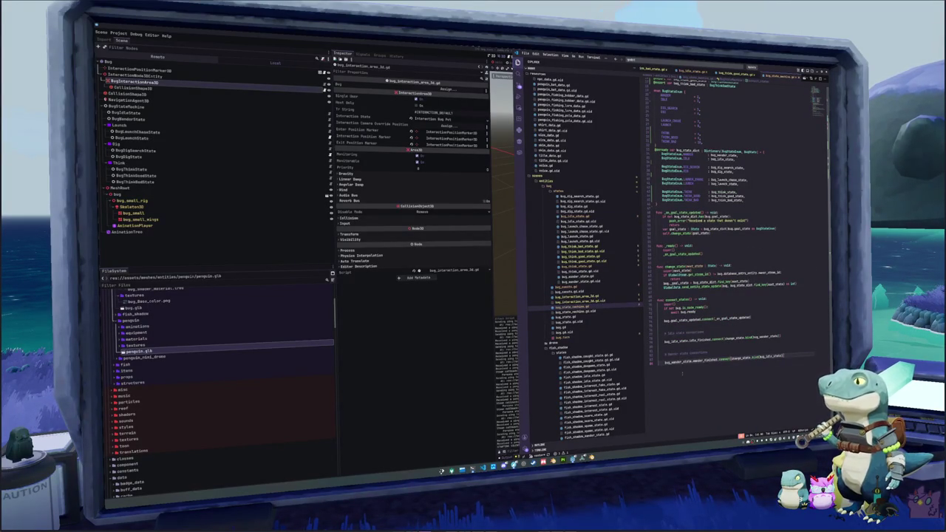
Step: Add a '# Think state connections' comment and bug_think_state.think_finished.connect(change_state.bind(bug_idle_state))
key(Return)
key(Return)
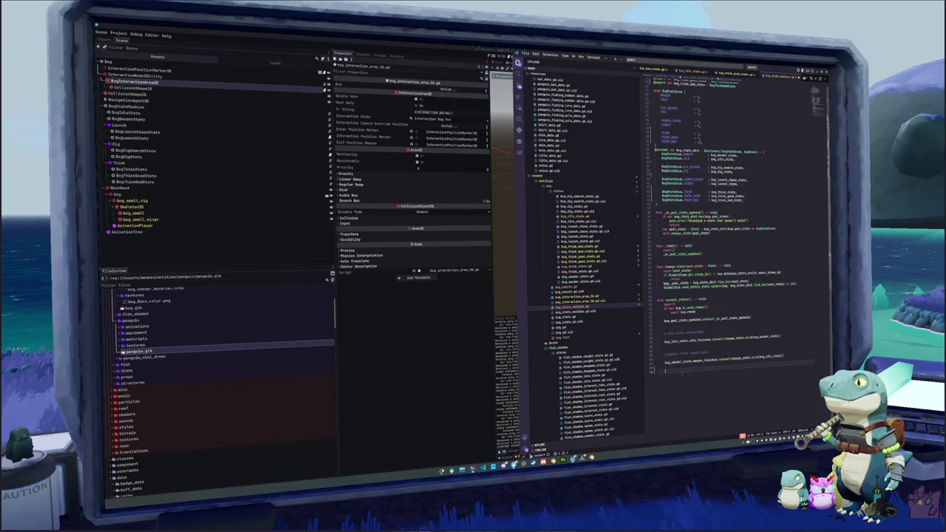
text(# Think state connections)
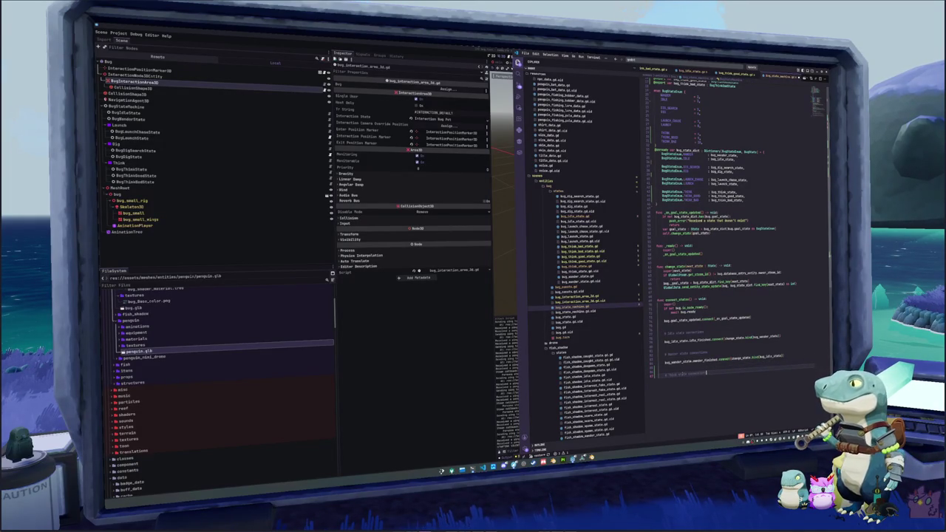
key(Return)
text(bug_think)
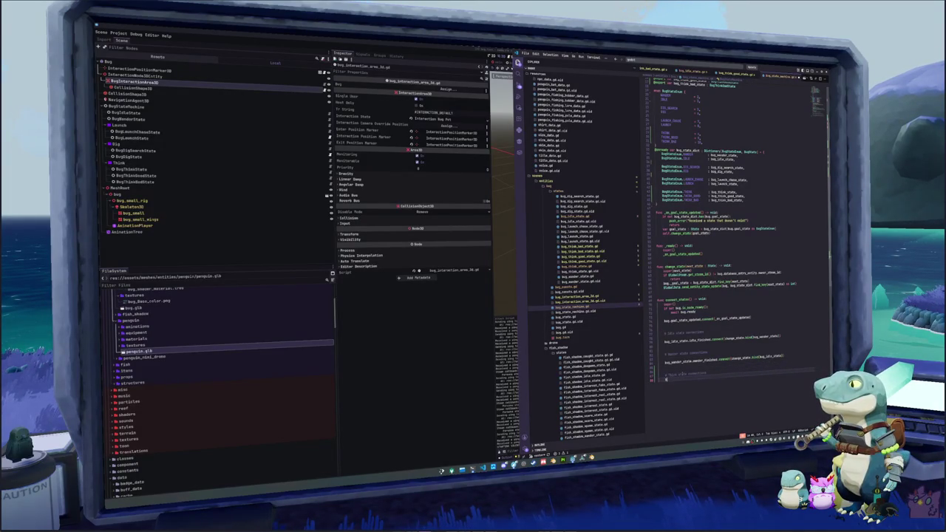
text(_state.think_finished.connect()
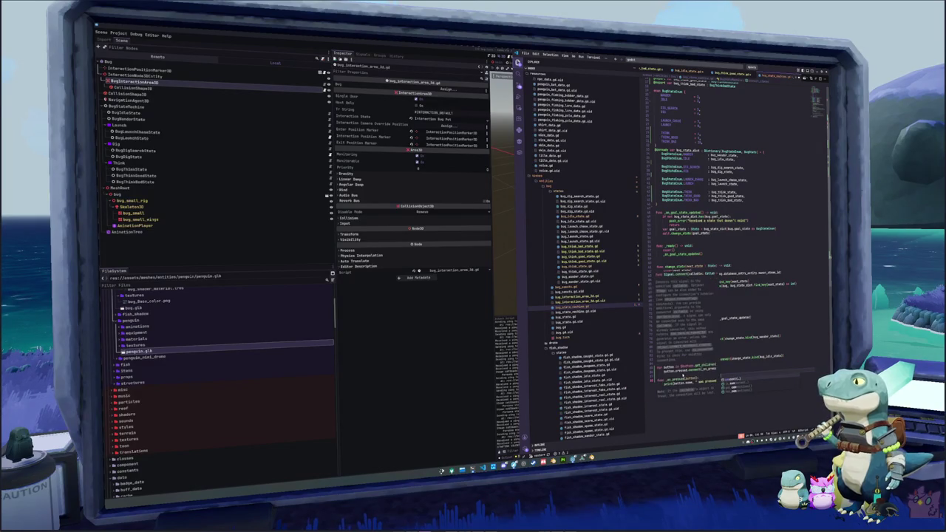
text(c)
text(change_state.bind()
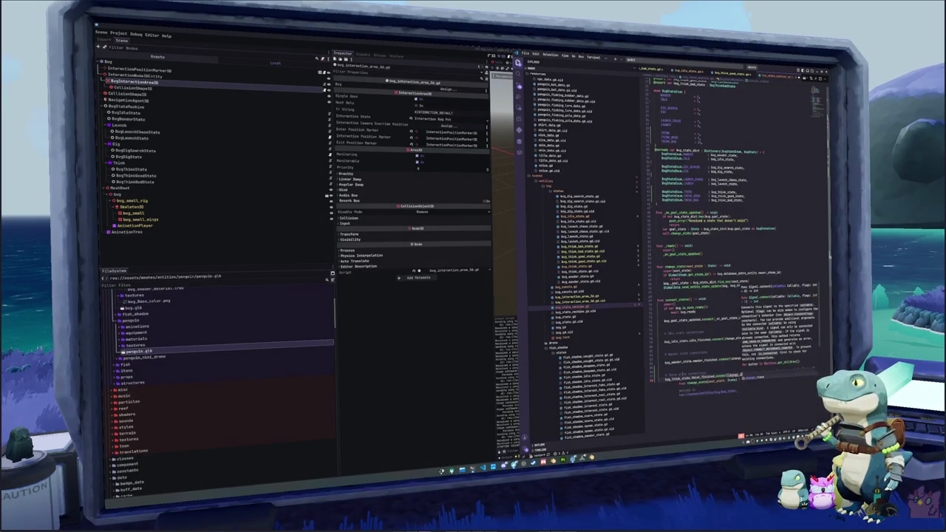
text(bug_idle_state)
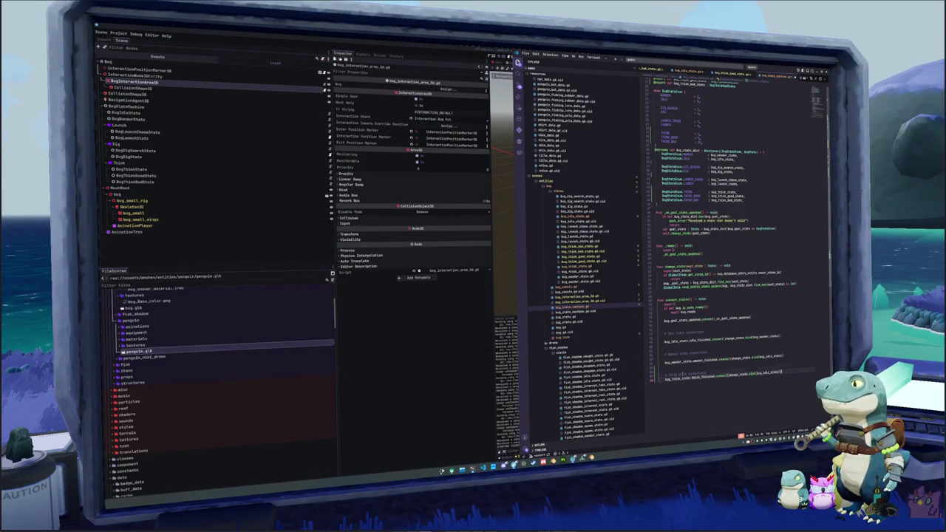
key(Return)
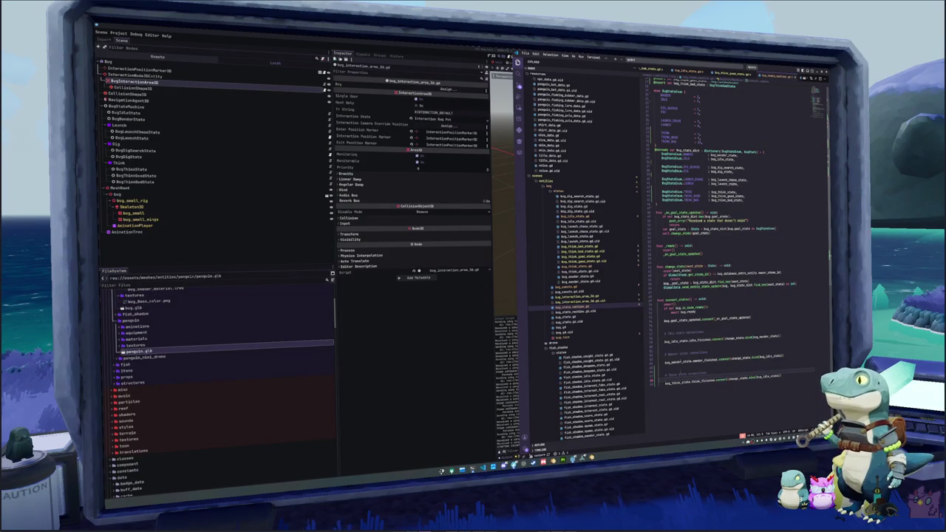
click(576, 316)
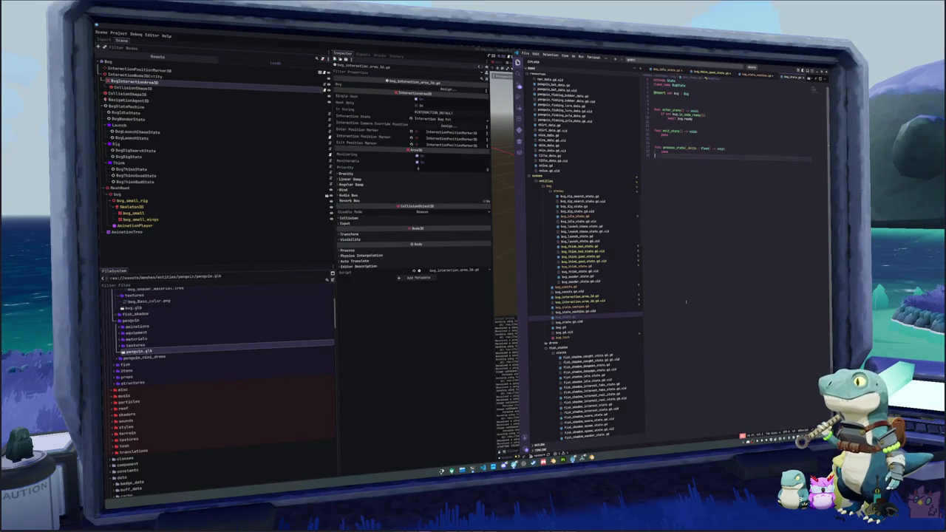
Step: In bug_interaction_area_3d.gd, write a bug.state_machine.change_state() call under the comment
scroll(681, 74, up, 2)
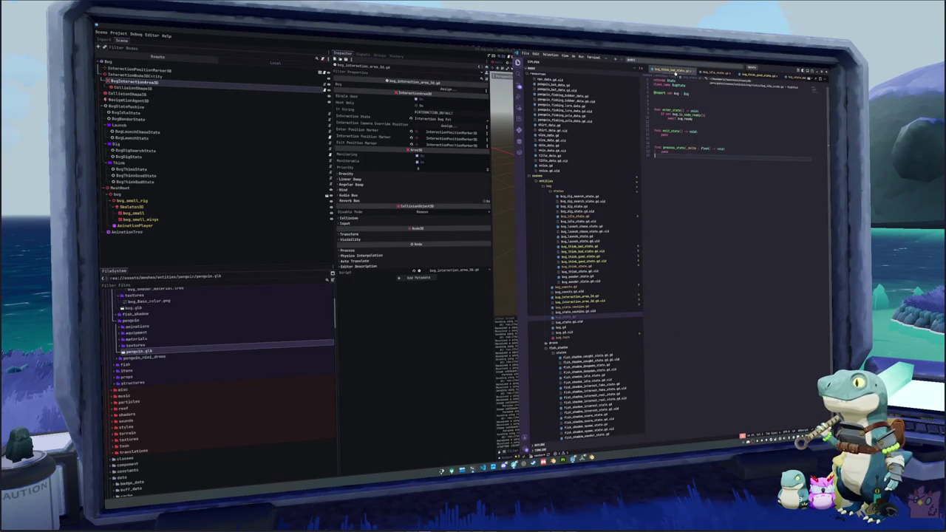
scroll(681, 73, down, 4)
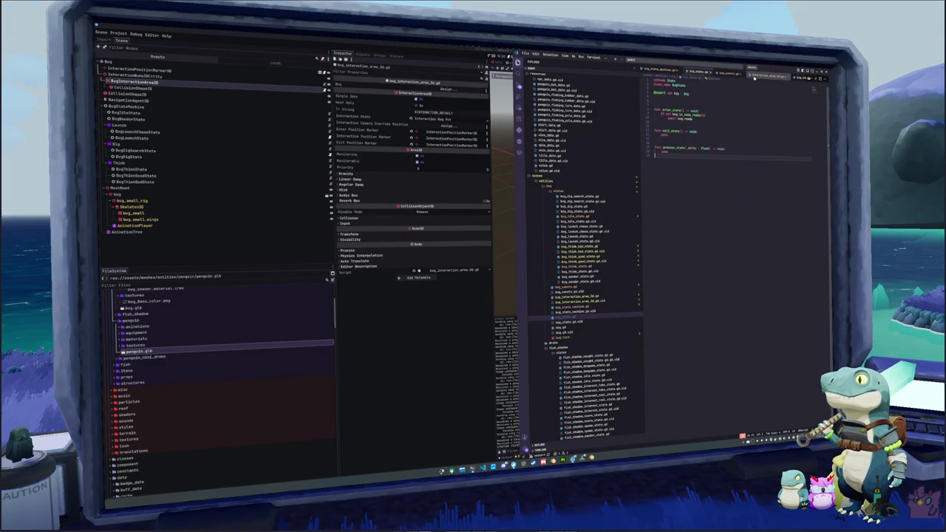
click(731, 74)
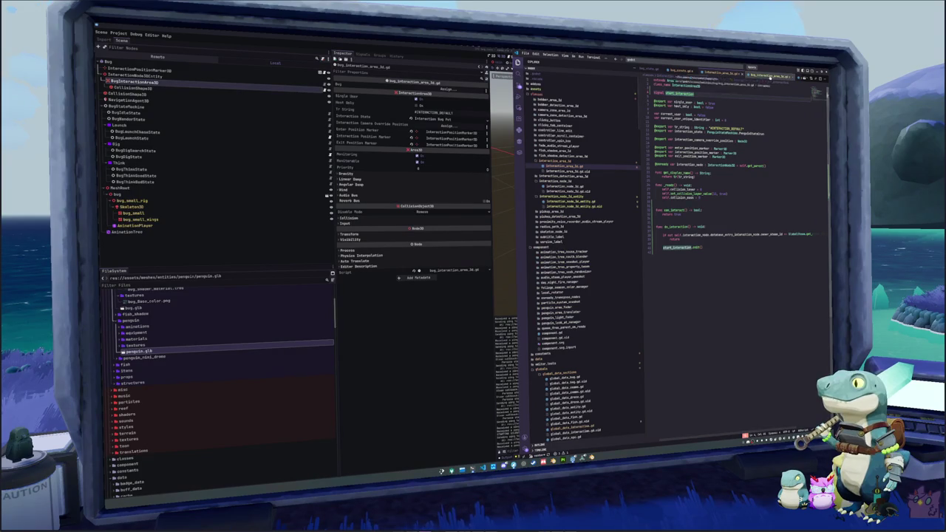
key(Return)
text(bug.)
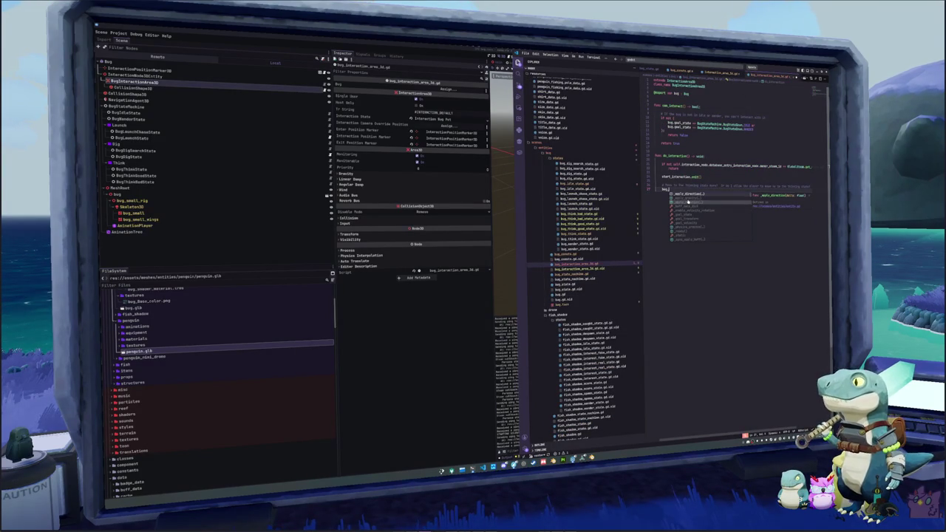
text(set)
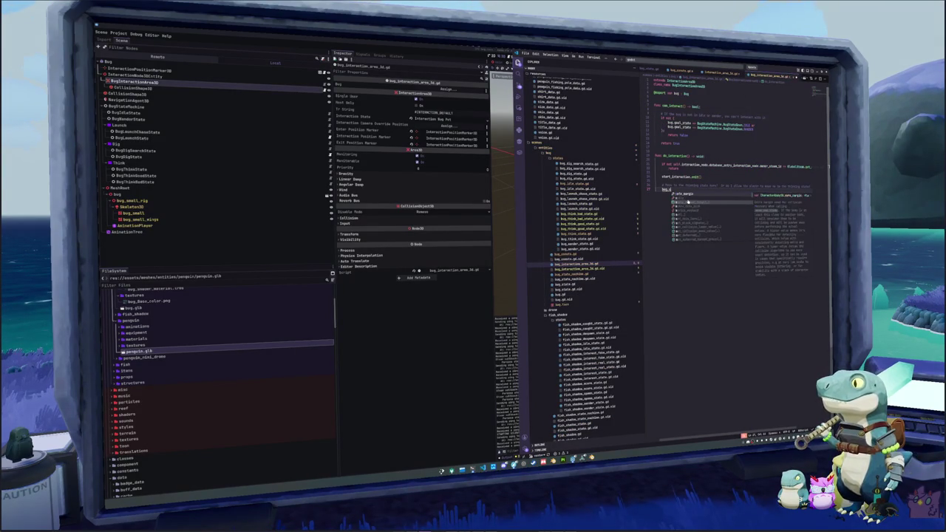
key(BackSpace)
key(BackSpace)
key(BackSpace)
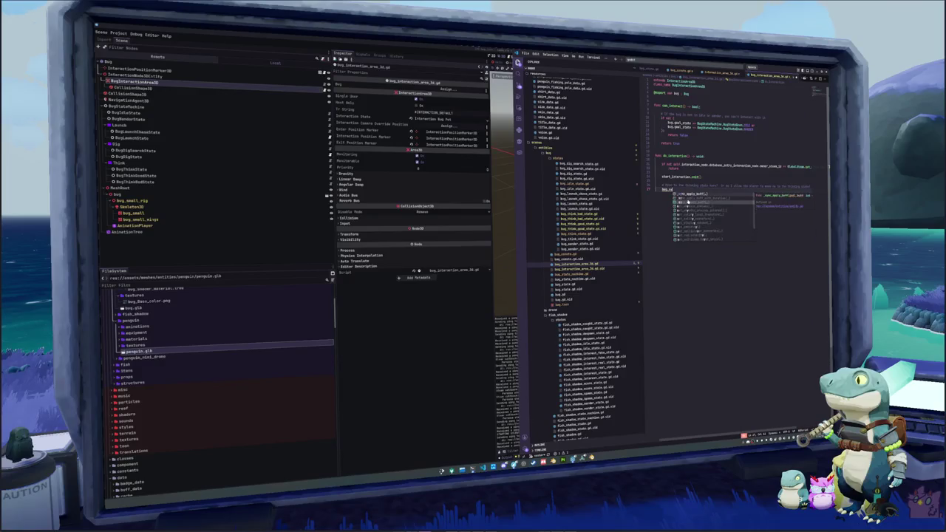
text(chi)
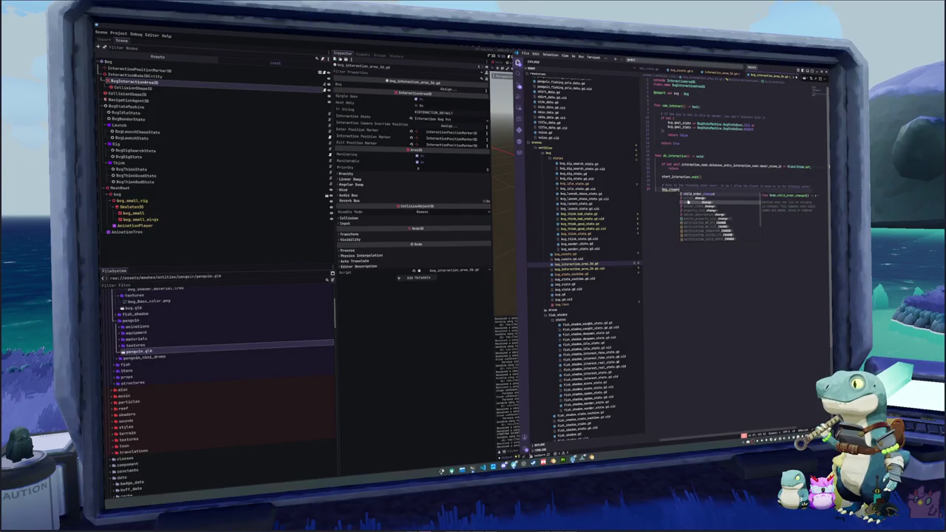
key(BackSpace)
text(ange)
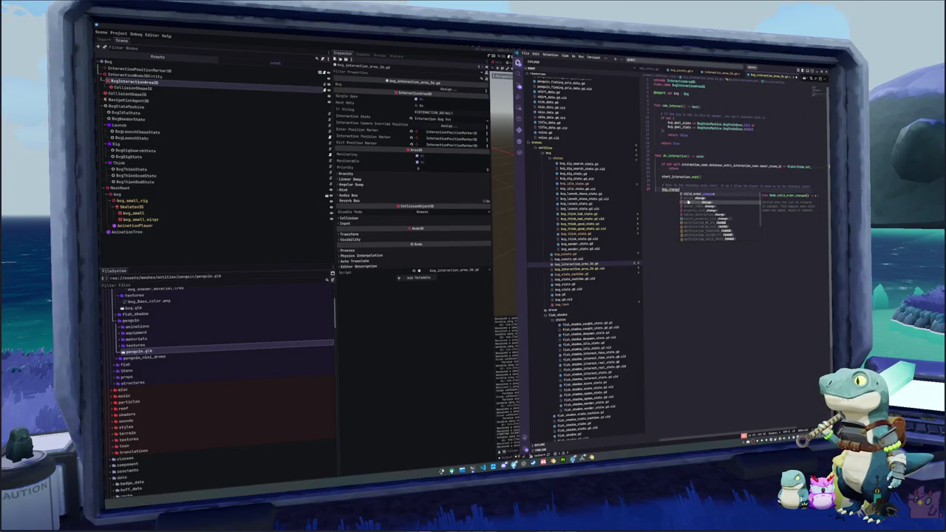
key(BackSpace)
key(BackSpace)
key(BackSpace)
text(state_m)
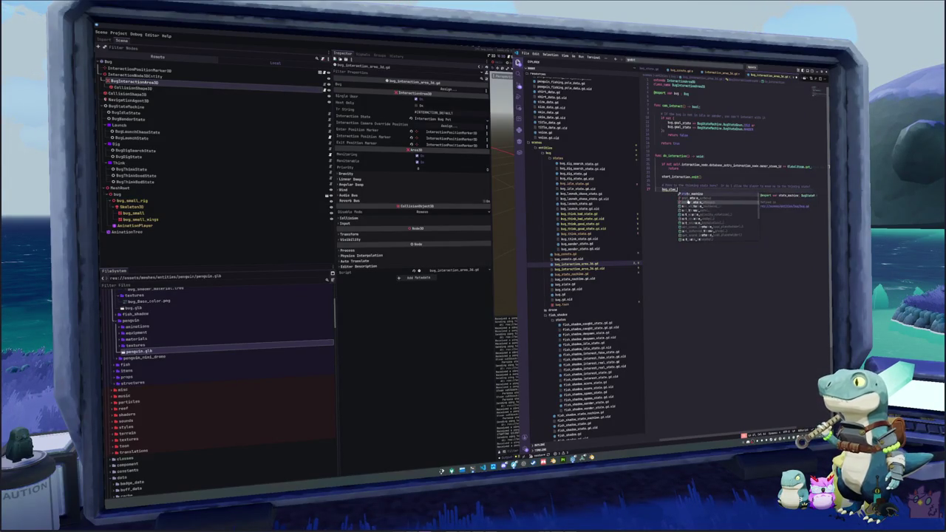
key(Tab)
text(.change)
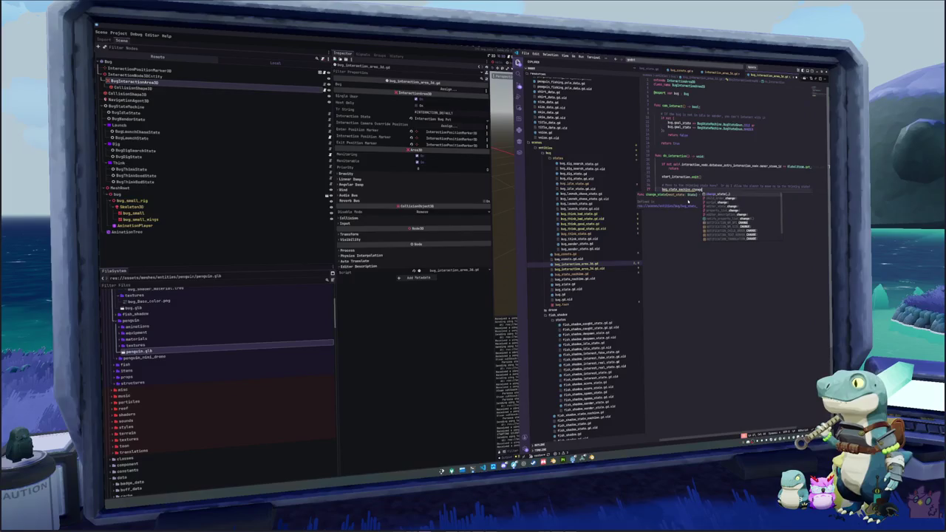
key(Tab)
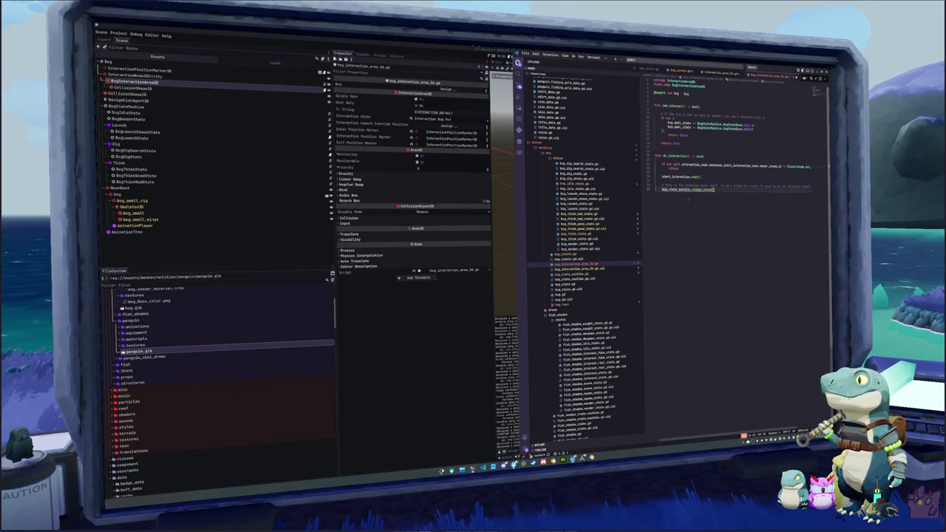
Step: Go to the change_state definition and add 'return' after the push_error line
key(F12)
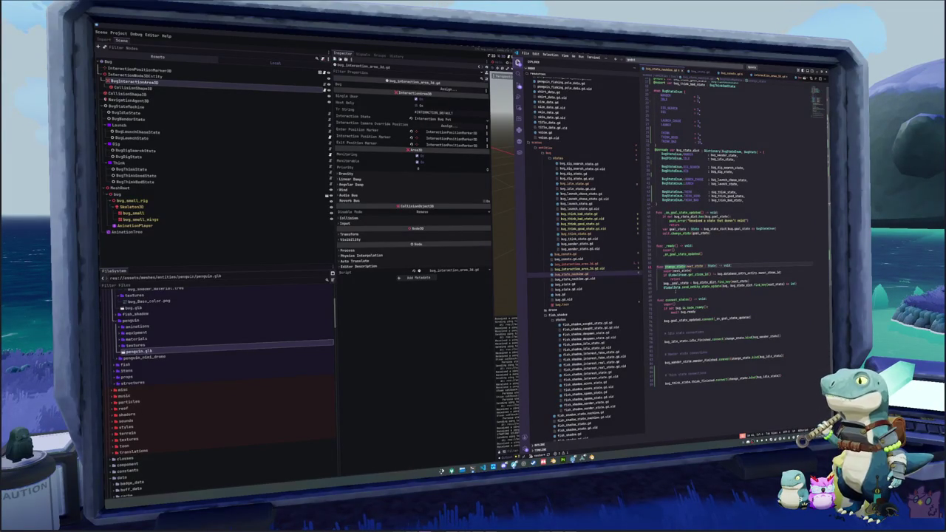
scroll(732, 244, up, 3)
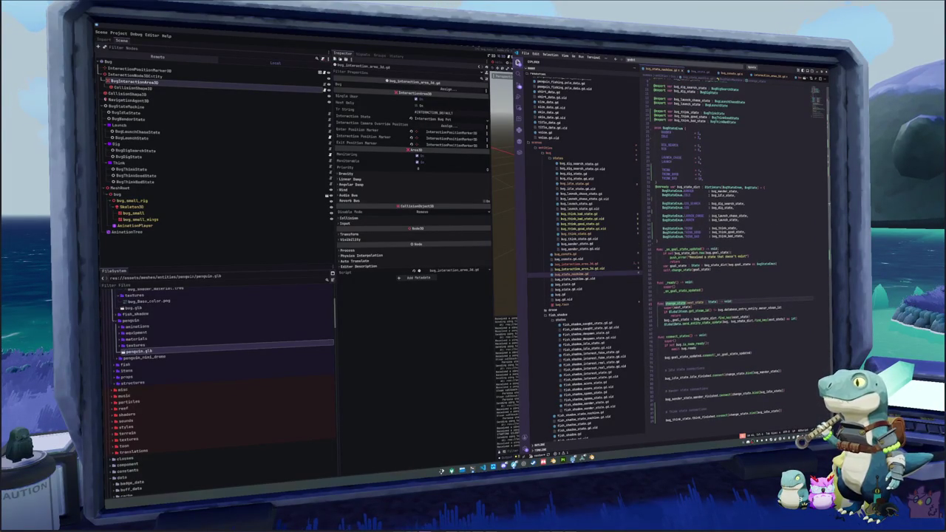
click(798, 256)
key(Return)
text(return)
click(710, 270)
click(665, 244)
scroll(731, 243, up, 2)
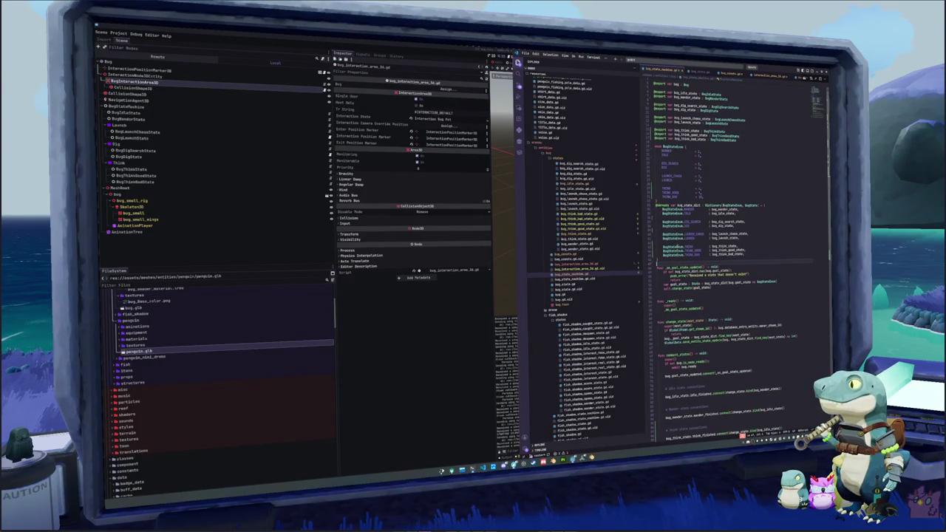
click(666, 292)
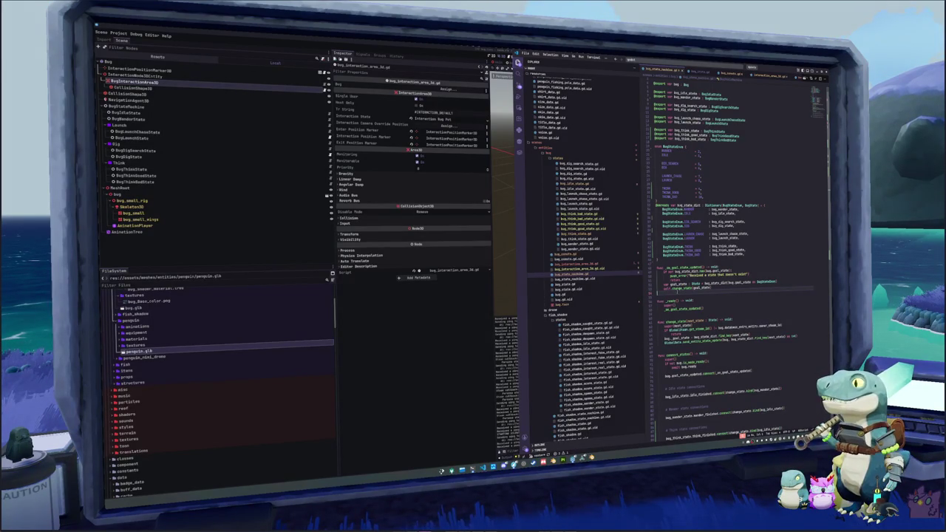
Step: Browse the drone states folder and the fish_shadow state-machine scripts in the Explorer
scroll(732, 258, up, 1)
click(570, 283)
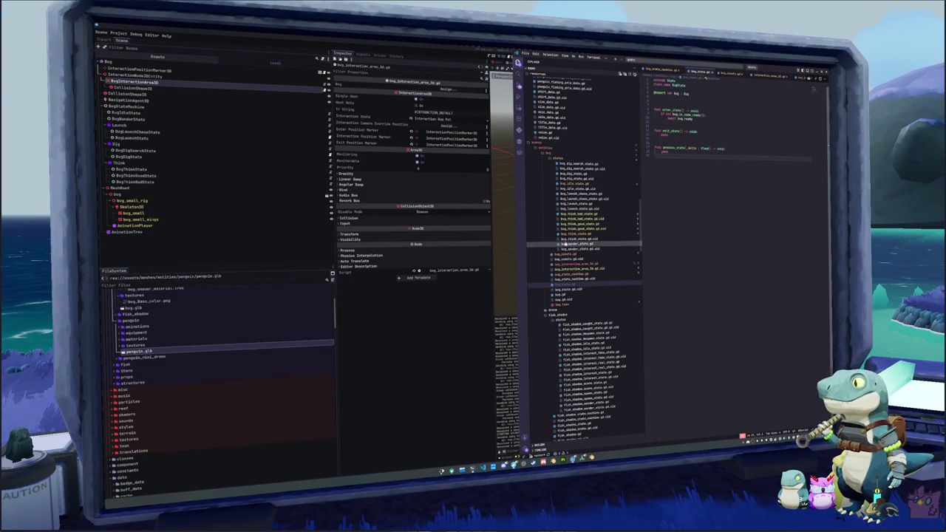
scroll(565, 250, down, 1)
click(562, 290)
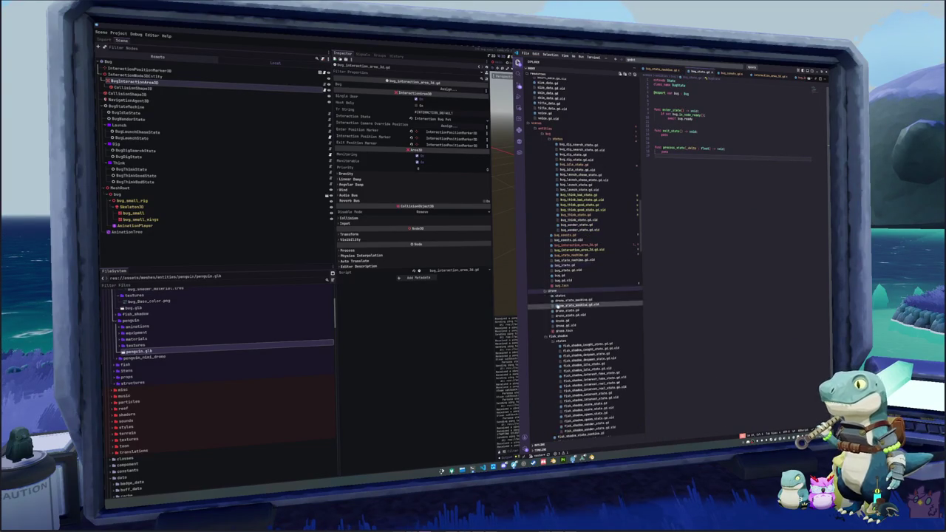
scroll(566, 303, down, 2)
click(564, 268)
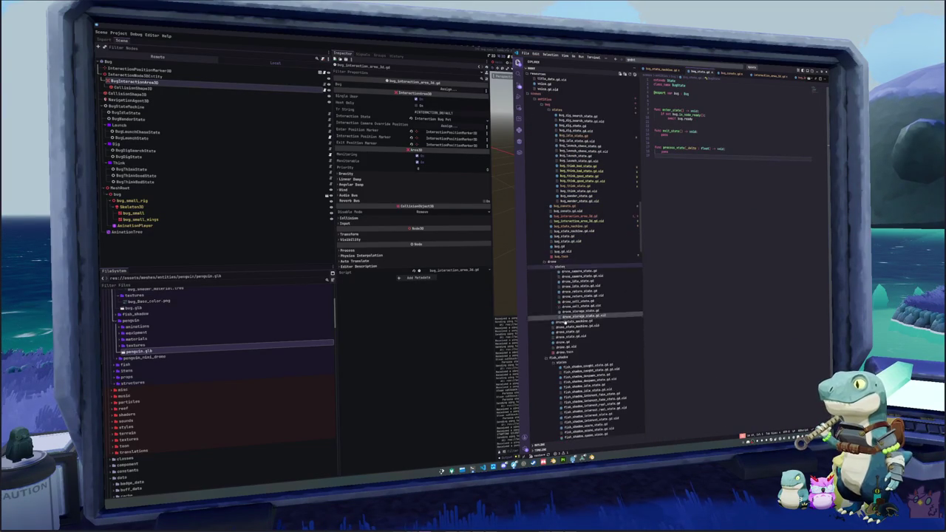
scroll(564, 348, down, 3)
click(564, 362)
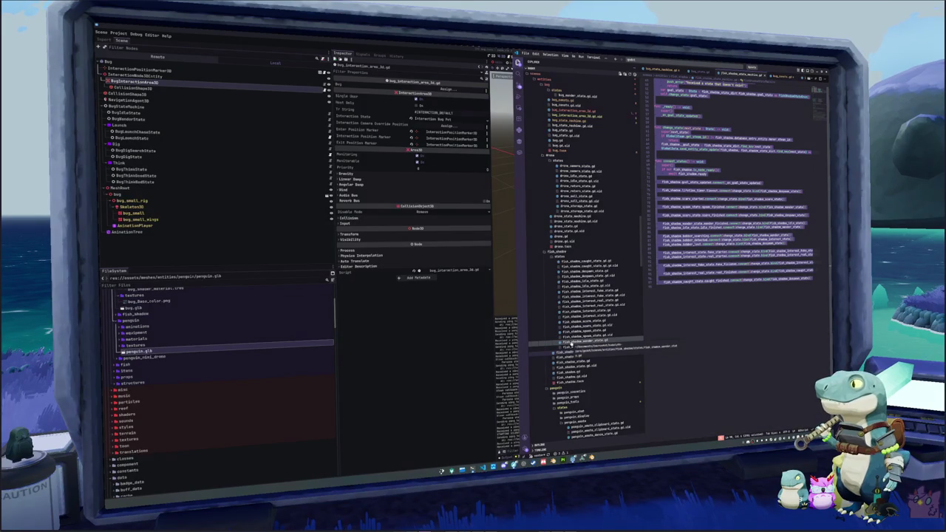
key(Up)
key(Up)
key(Up)
key(Return)
Step: Quick-open penguin_tool_fishing_idle_state.gd and read through its fishing input code
key(ctrl+p)
text(penguin_fishing)
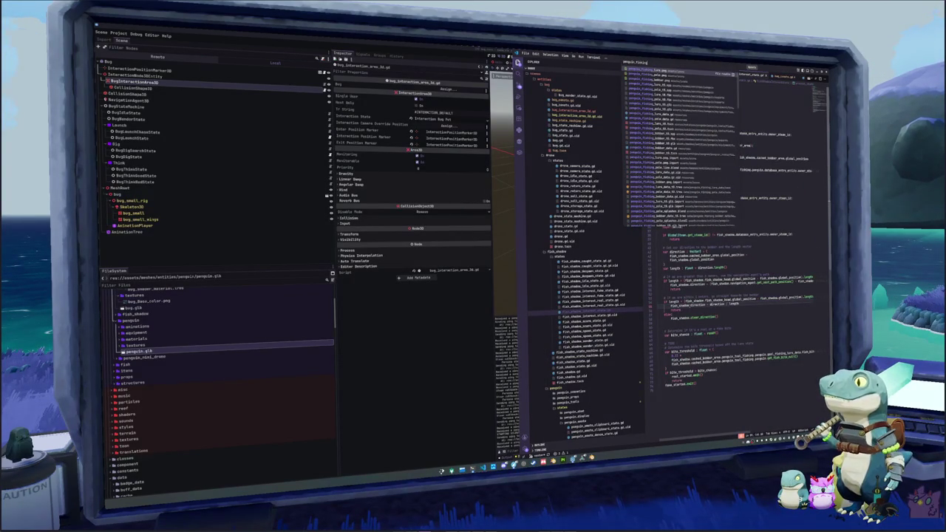
text(_id)
key(Return)
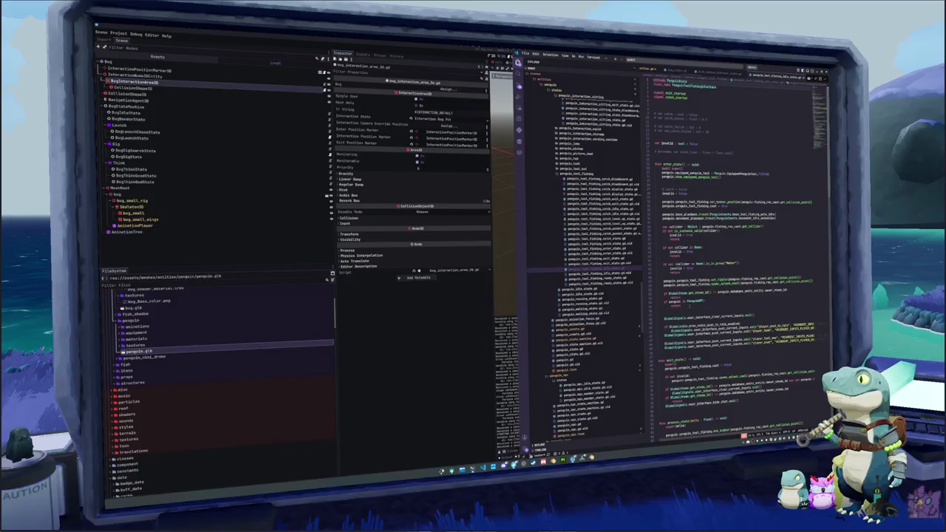
scroll(738, 259, down, 3)
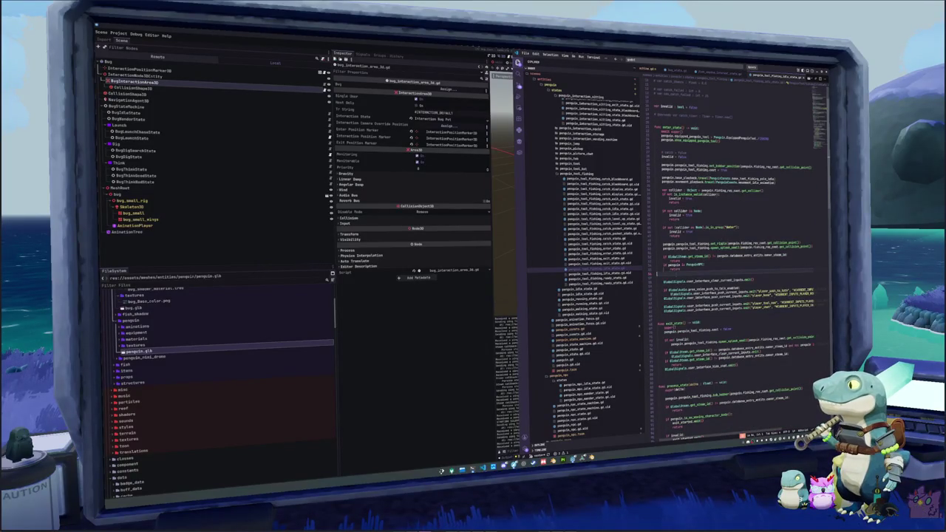
scroll(738, 260, down, 15)
scroll(738, 259, down, 6)
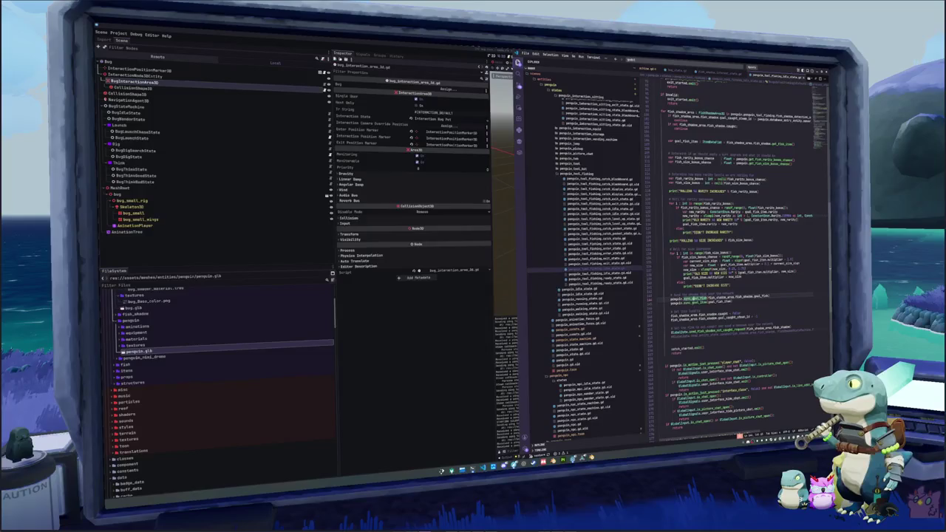
scroll(738, 259, down, 3)
click(676, 306)
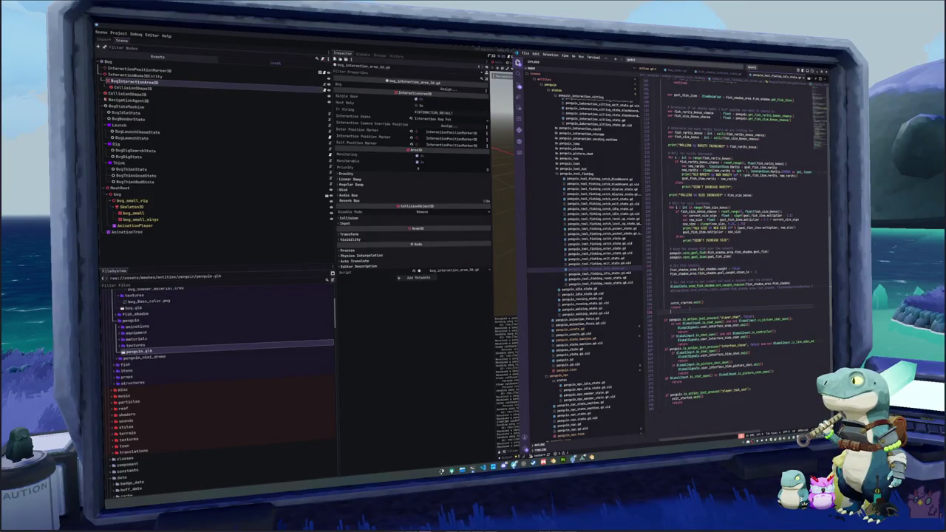
Step: Quick-open entity.gd, review its goal_state usages, then open a short bug state script
key(ctrl+p)
text(entity)
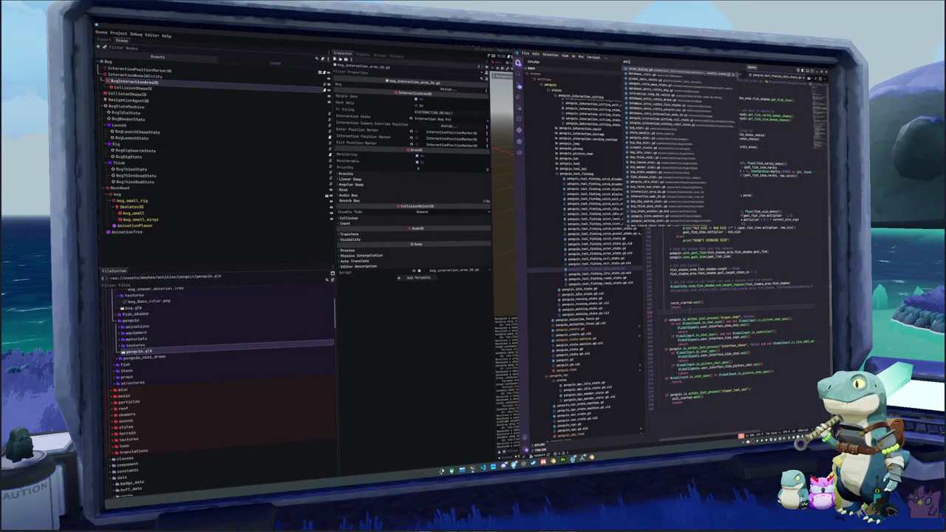
key(Down)
key(Down)
key(Down)
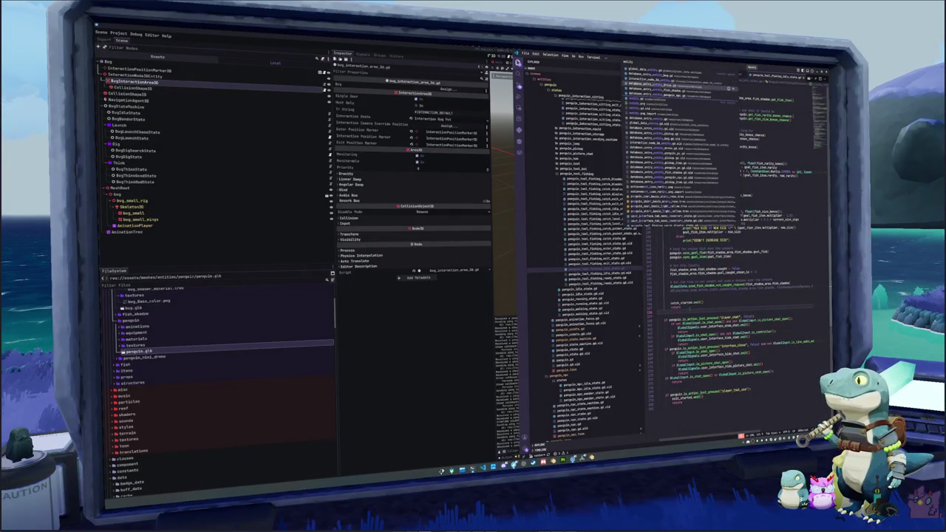
key(Return)
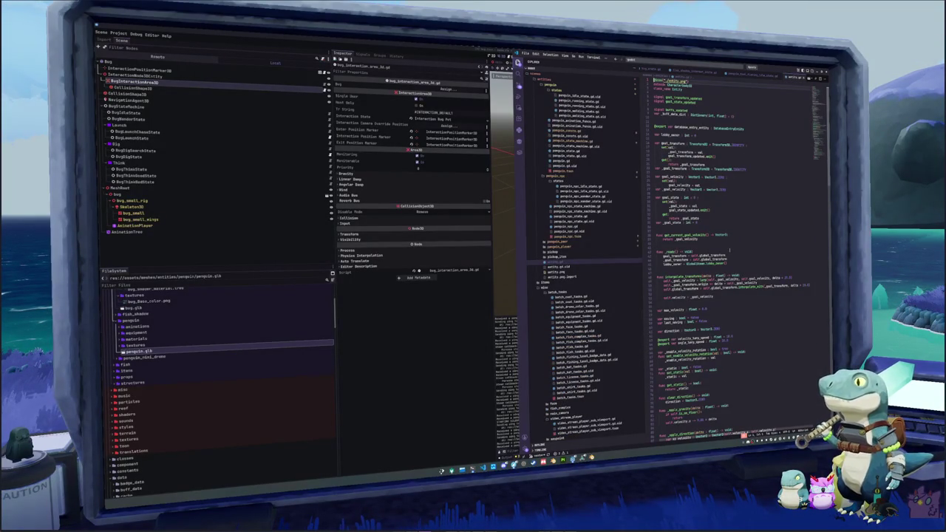
click(671, 198)
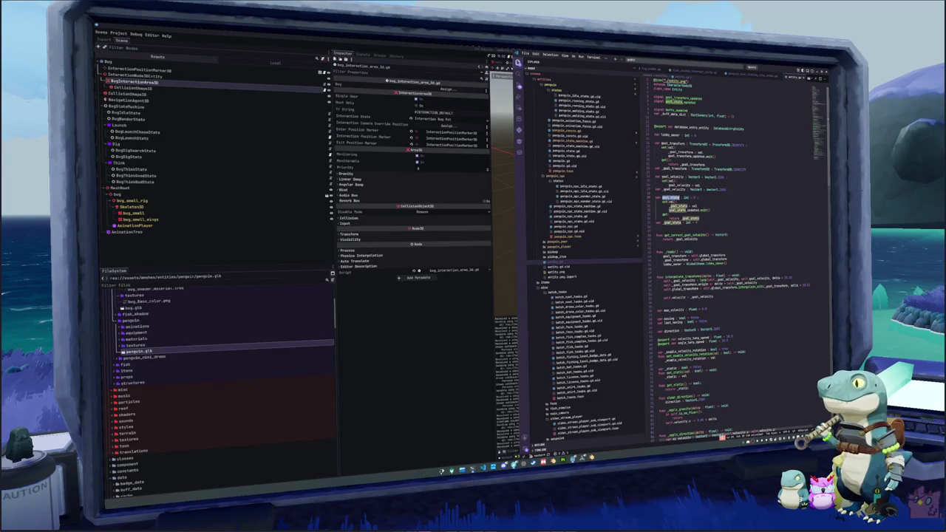
scroll(728, 259, down, 15)
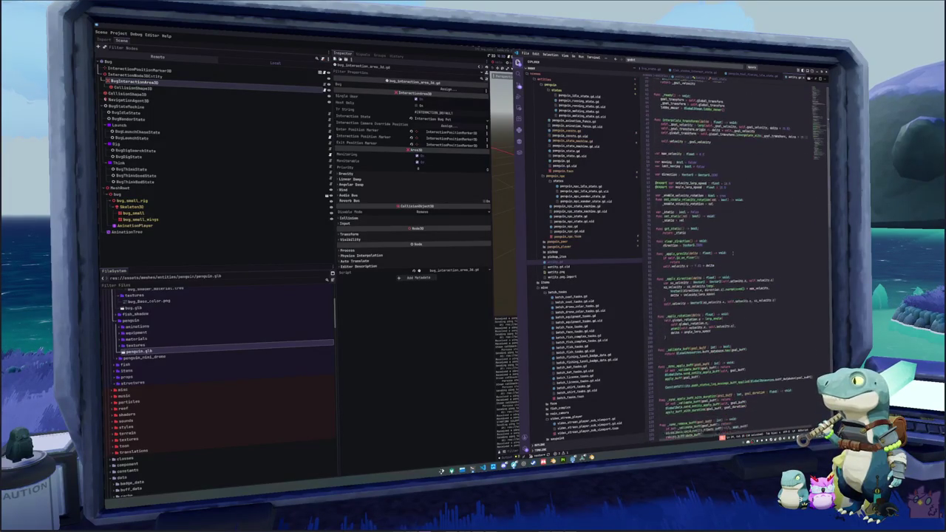
scroll(732, 251, down, 5)
scroll(732, 222, down, 10)
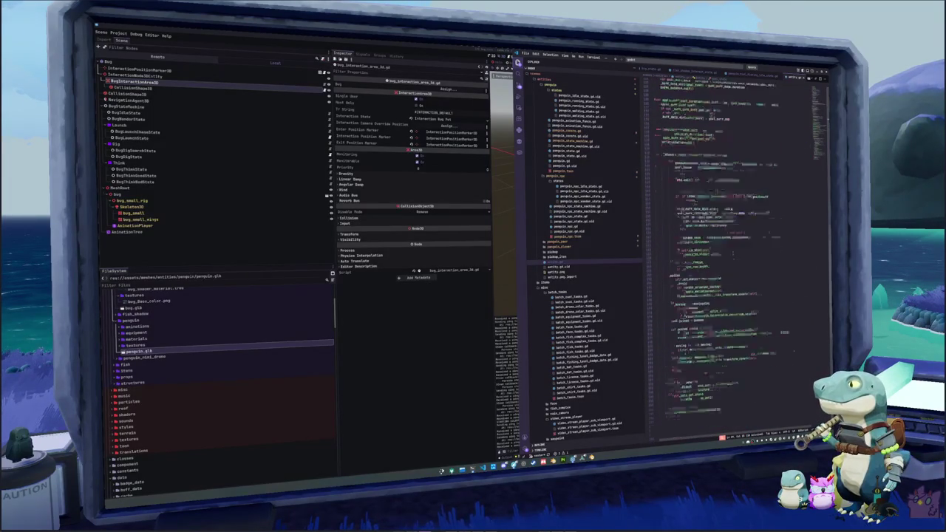
scroll(728, 221, up, 3)
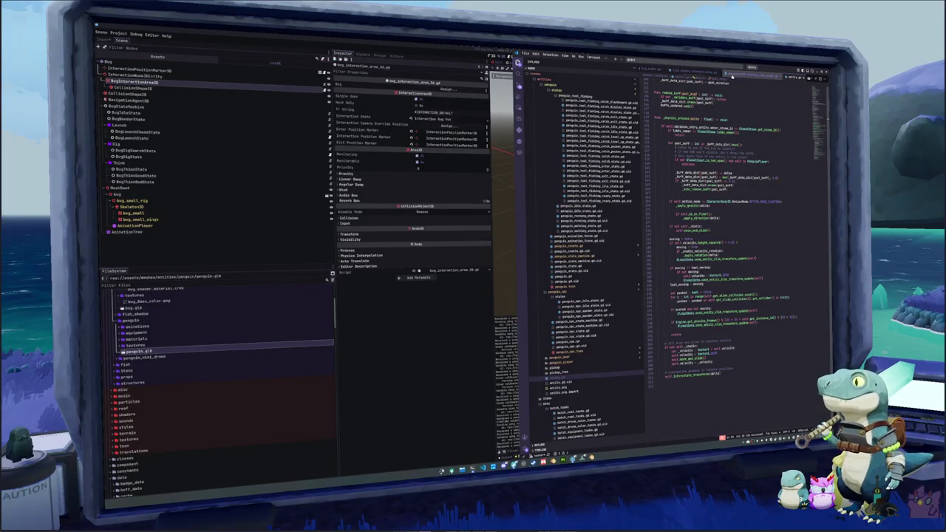
click(709, 74)
click(748, 74)
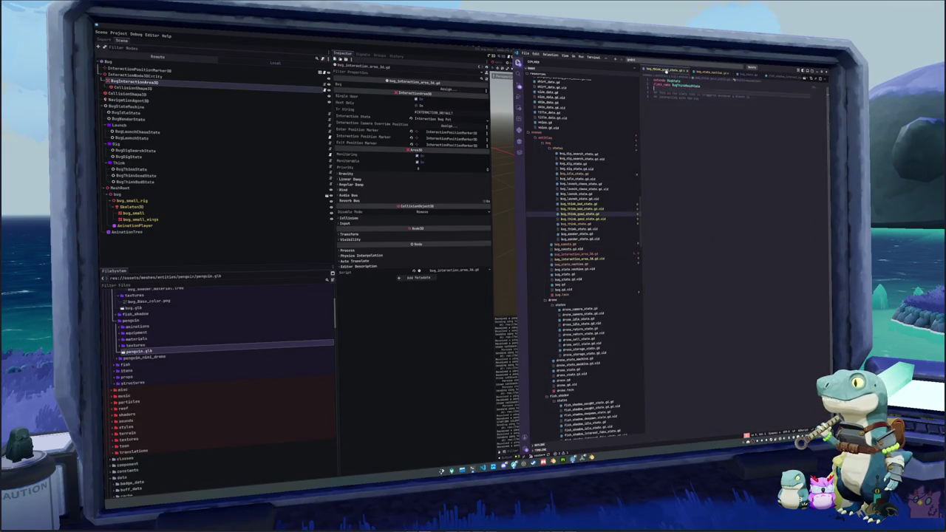
Step: Open bug_interaction_area_3d.gd and write a bug.state_machine.change_state call at the handler's end
click(684, 59)
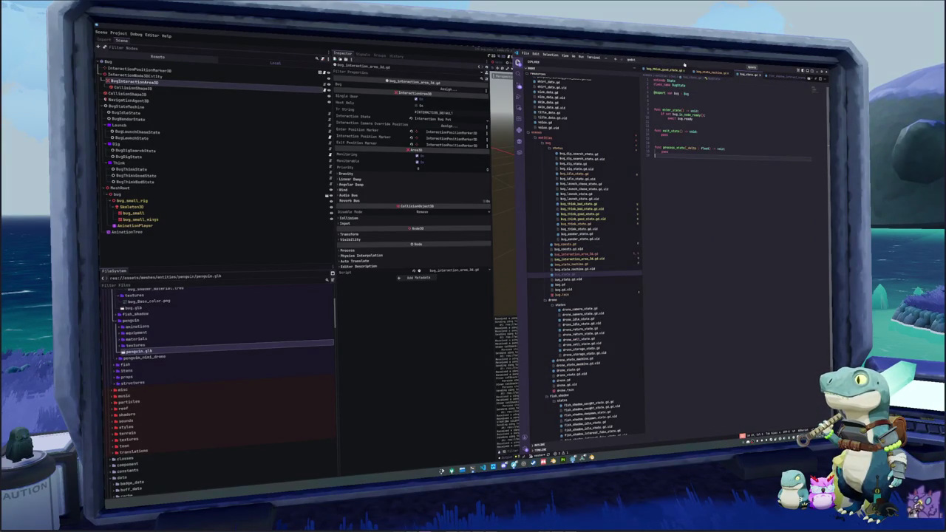
text(bug)
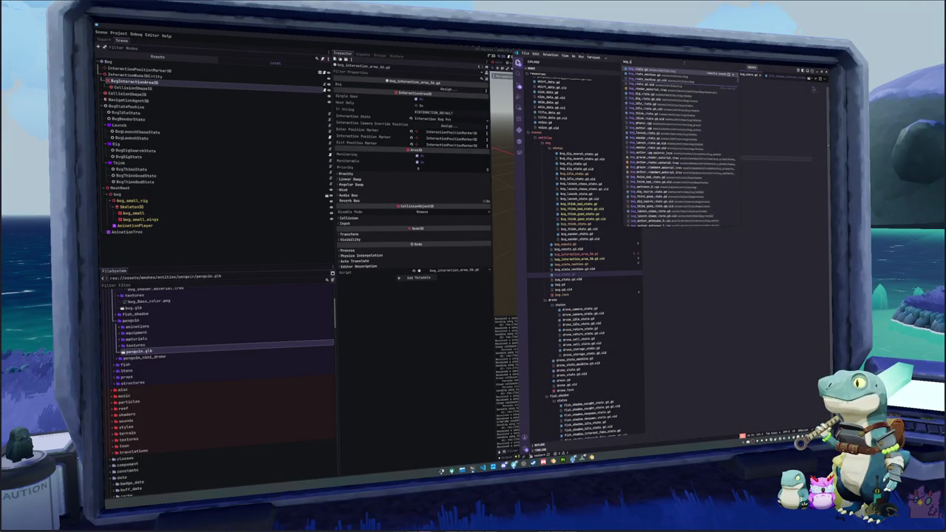
text(_intera)
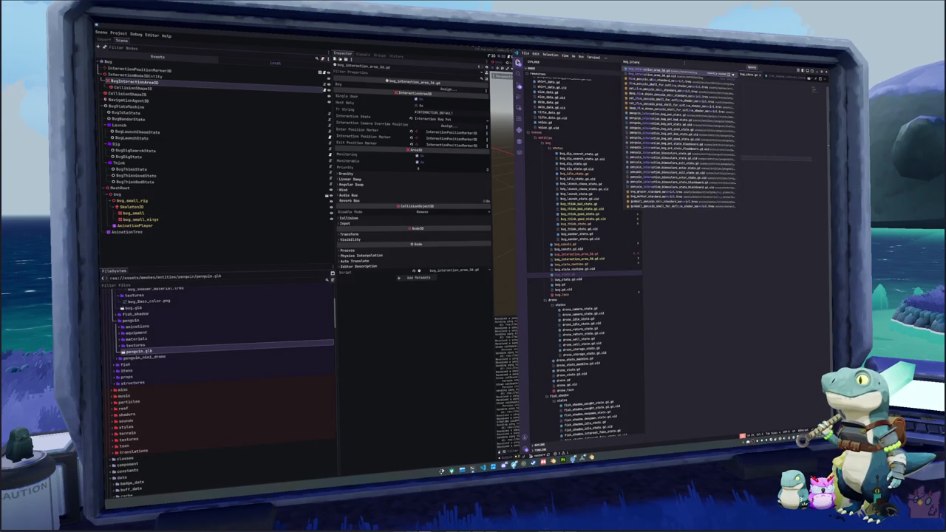
key(Return)
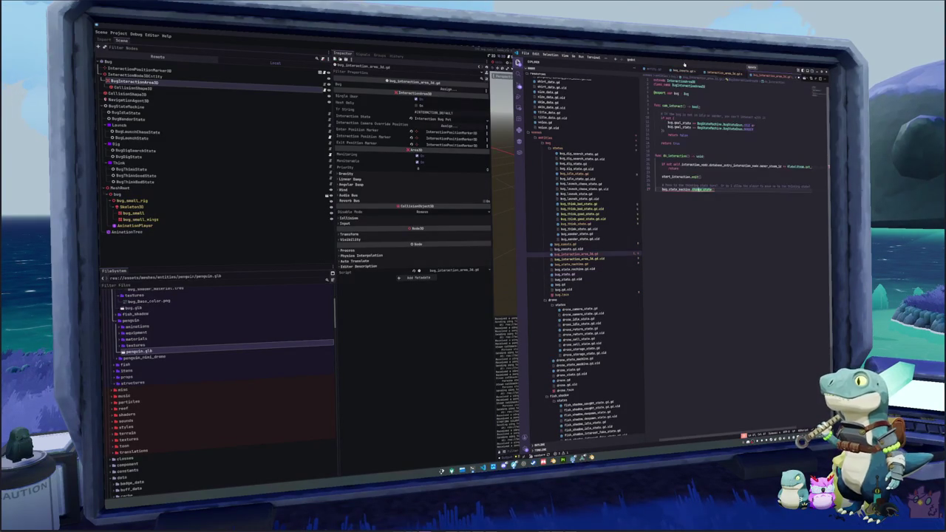
text(bug_state)
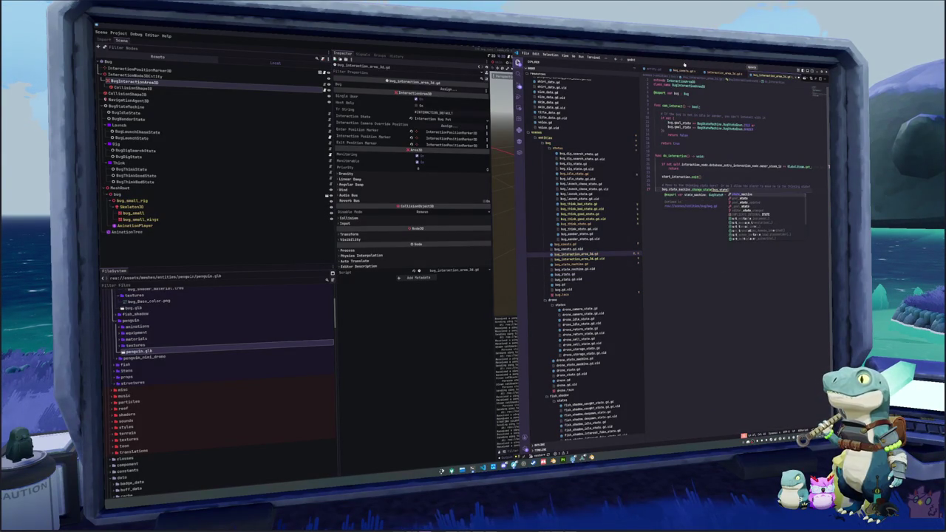
key(ctrl+BackSpace)
key(ctrl+BackSpace)
key(ctrl+BackSpace)
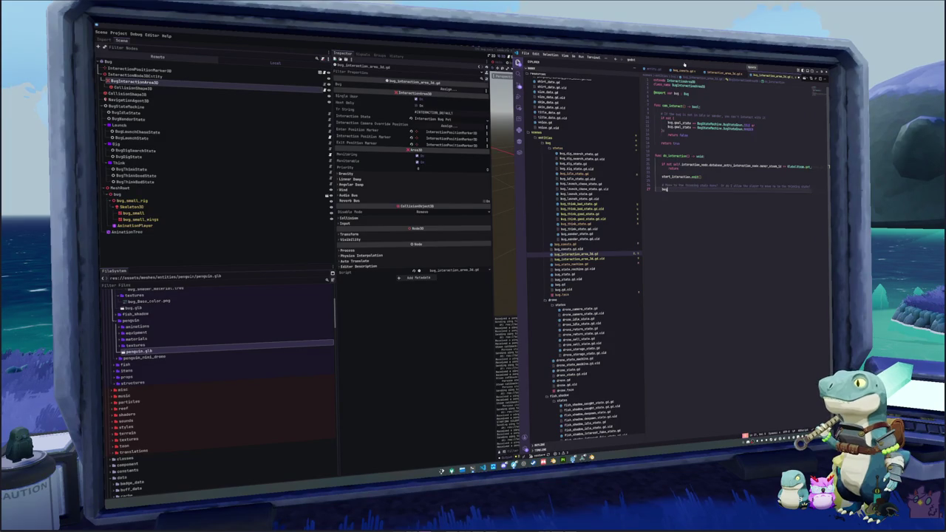
text(.)
key(Down)
key(Down)
key(Down)
key(Down)
key(Down)
key(Down)
key(Down)
key(Down)
key(Down)
key(Up)
key(Up)
key(Up)
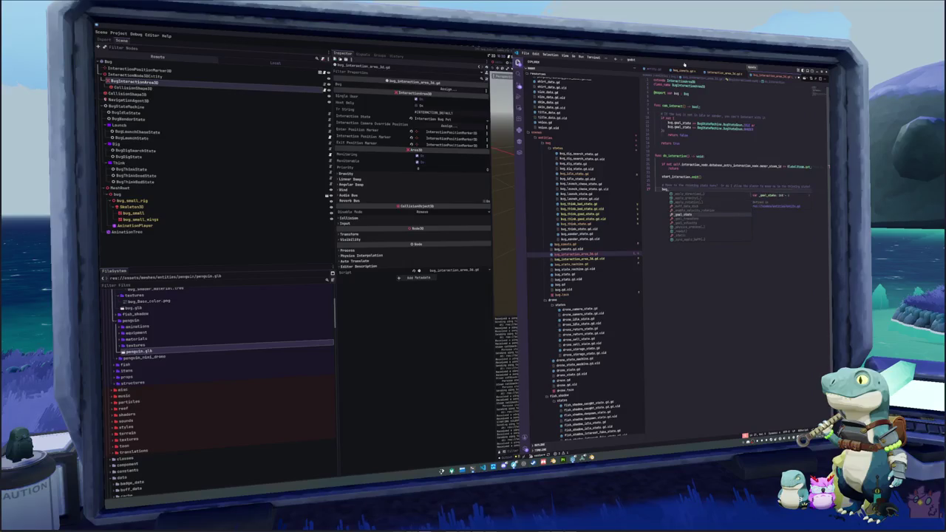
text(st)
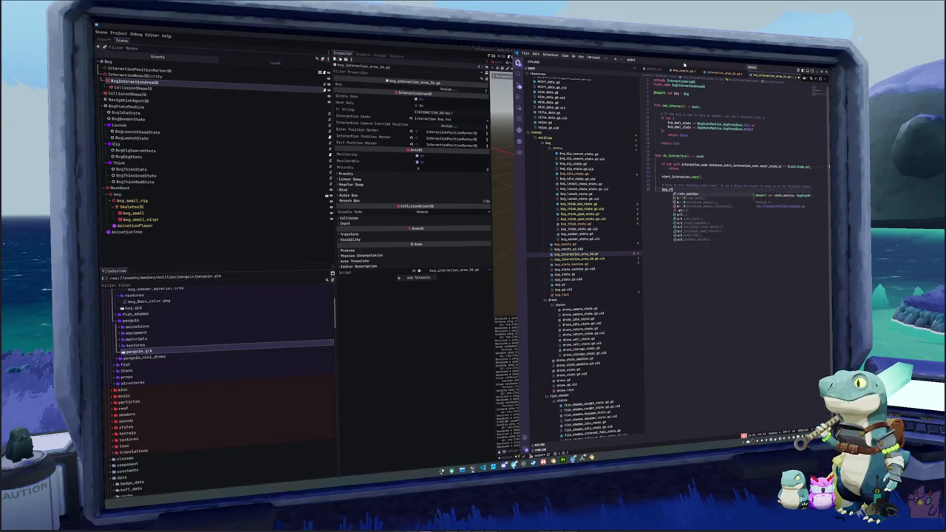
text(ate_machine.change)
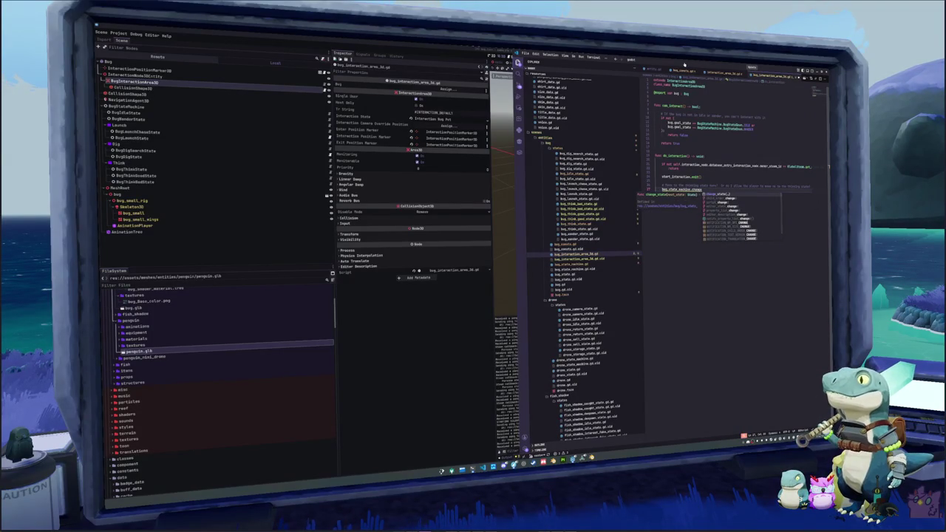
key(Return)
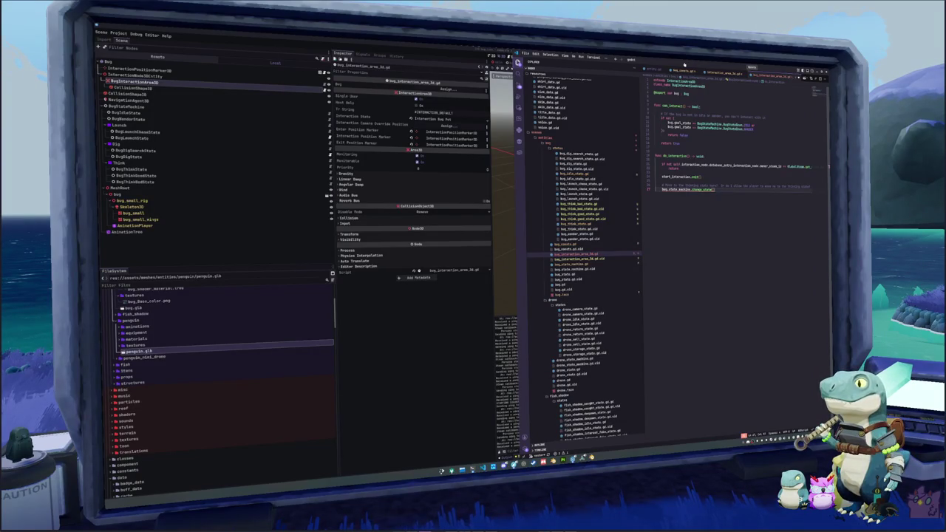
Step: Replace that call with bug.think_started.emit() and jump to the Bug class definition
key(ctrl+shift+Left)
key(ctrl+shift+Left)
key(ctrl+shift+Left)
text(think_state)
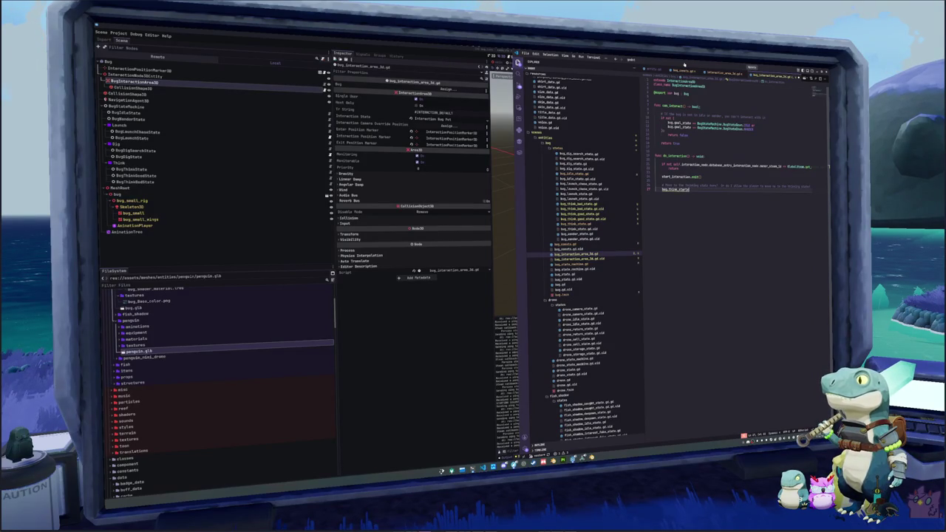
text(.emit())
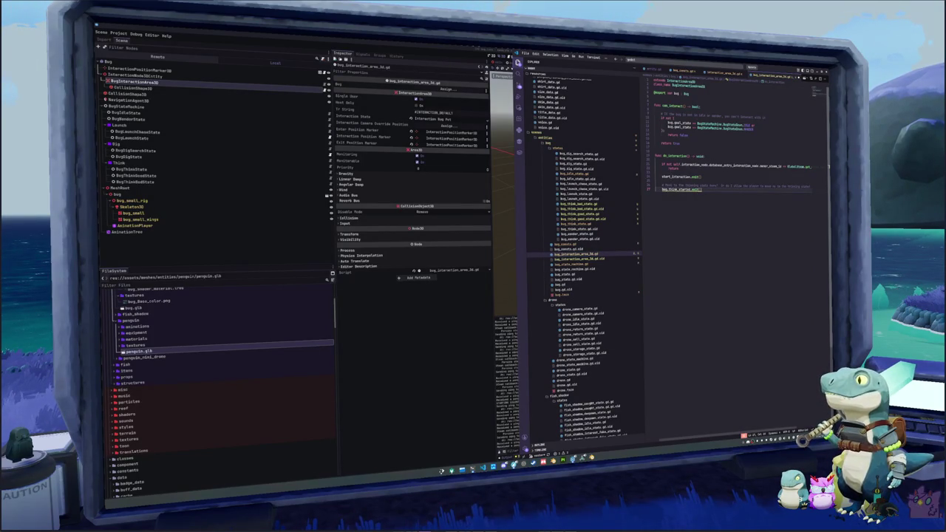
double_click(681, 189)
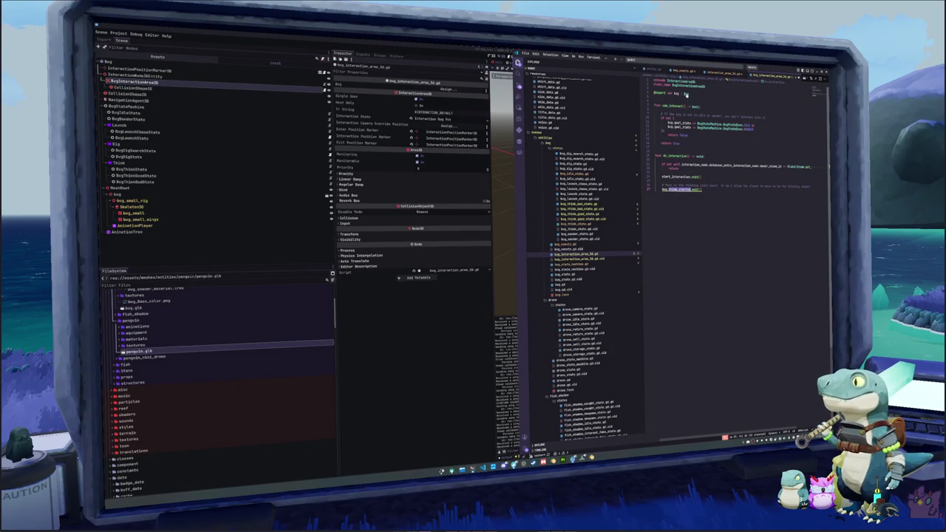
ctrl+click(686, 94)
click(654, 92)
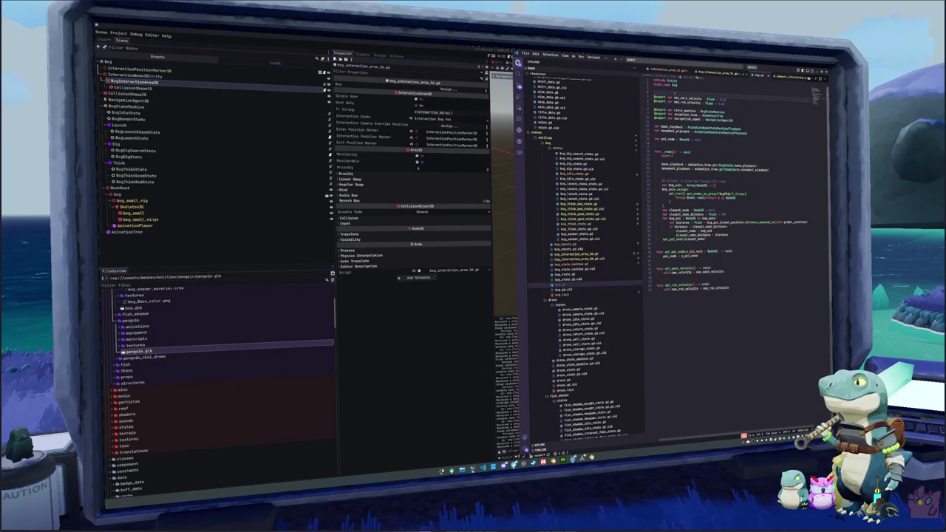
Step: Declare 'signal think_started' in bug.gd and save it
text(signal pounce_started)
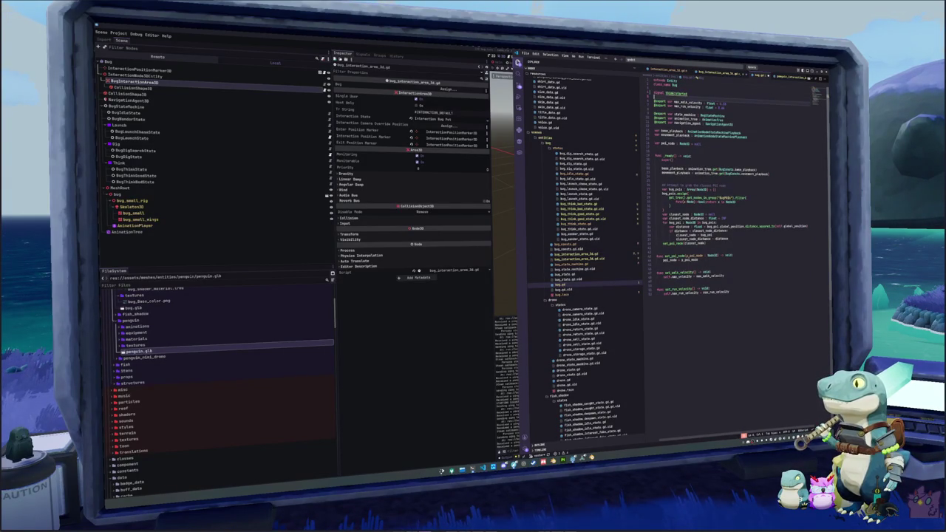
key(ctrl+s)
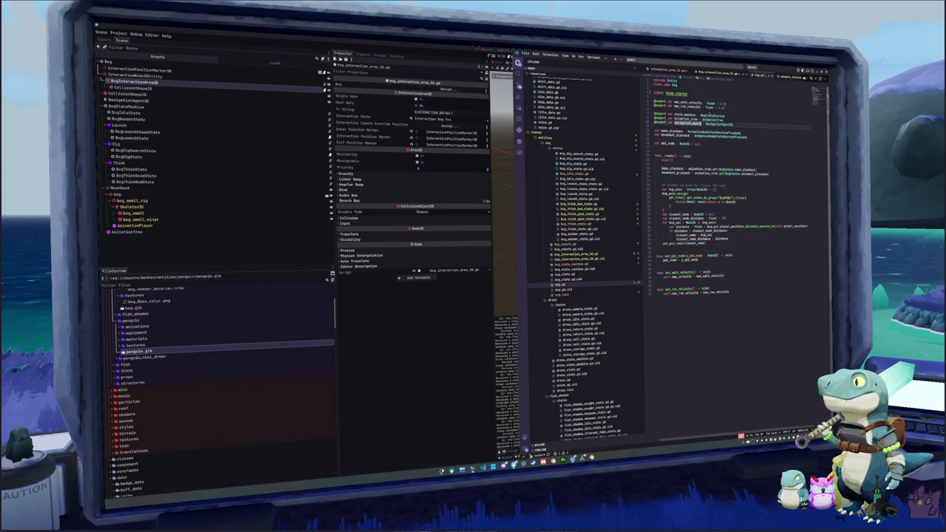
key(F12)
Step: In bug_state_machine.gd, connect bug.think_started to change_state bound to bug_think_state, then run the game
scroll(732, 259, down, 5)
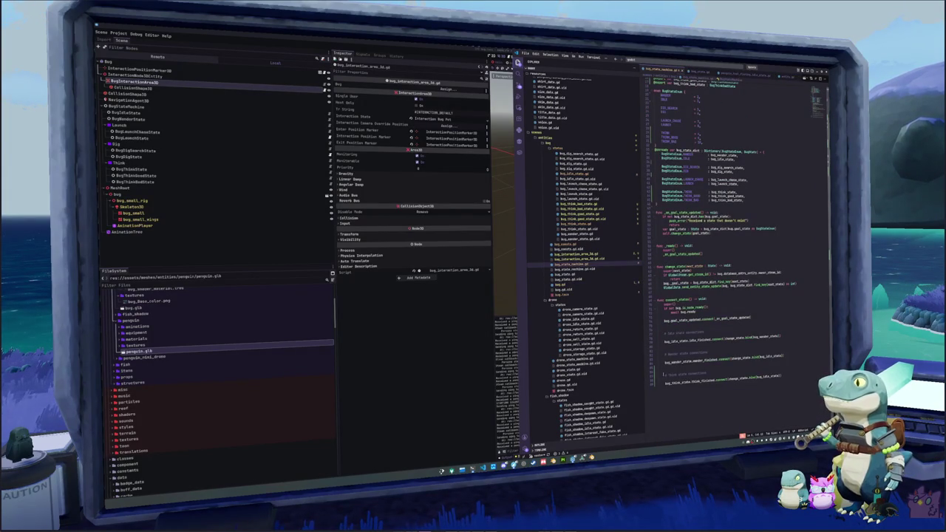
click(709, 323)
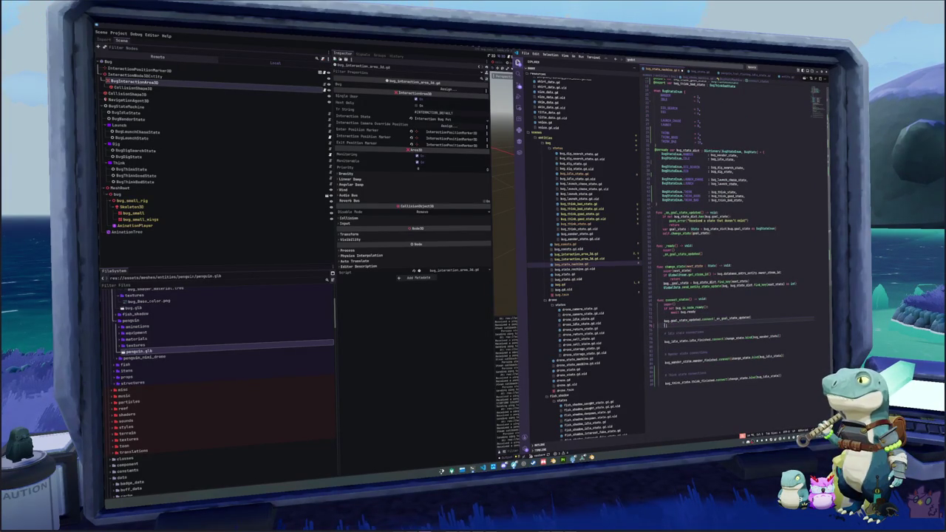
key(Return)
text(bug)
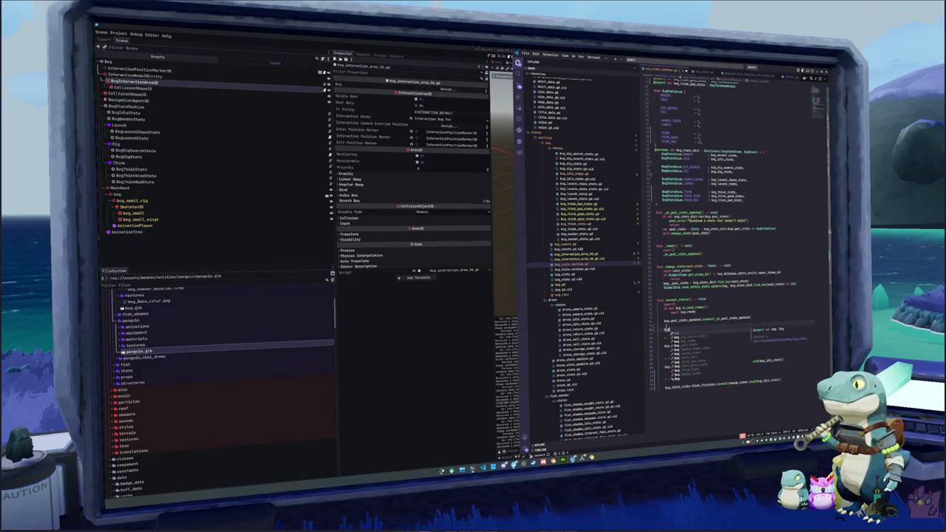
text(_think.think_started.connect)
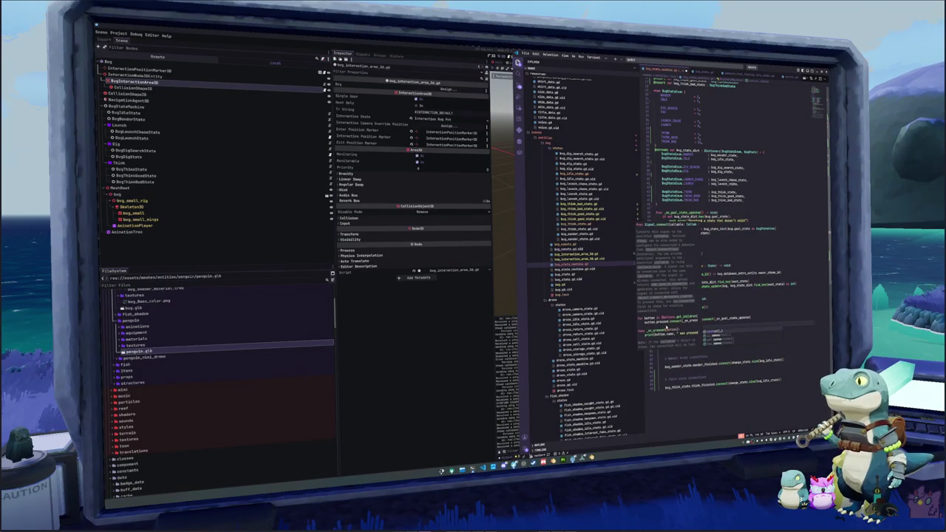
text((change_state.b)
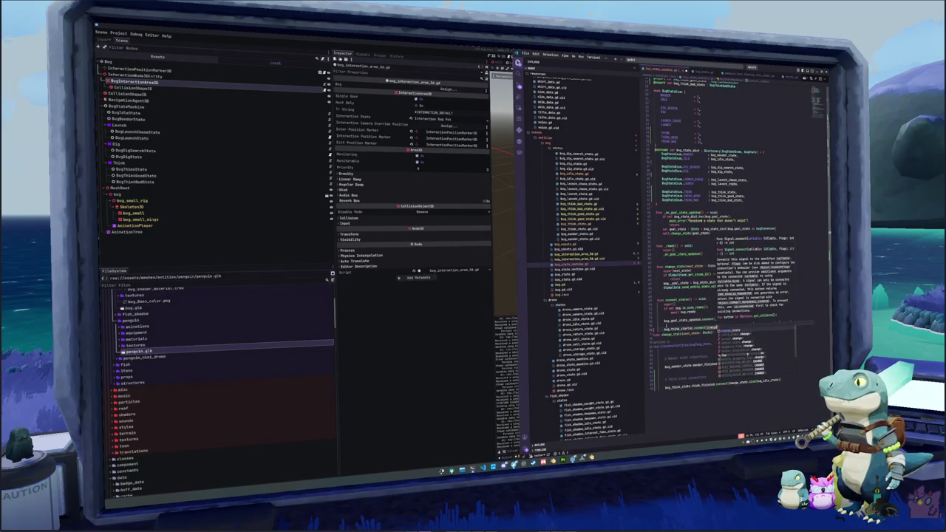
text(ind(bug_s)
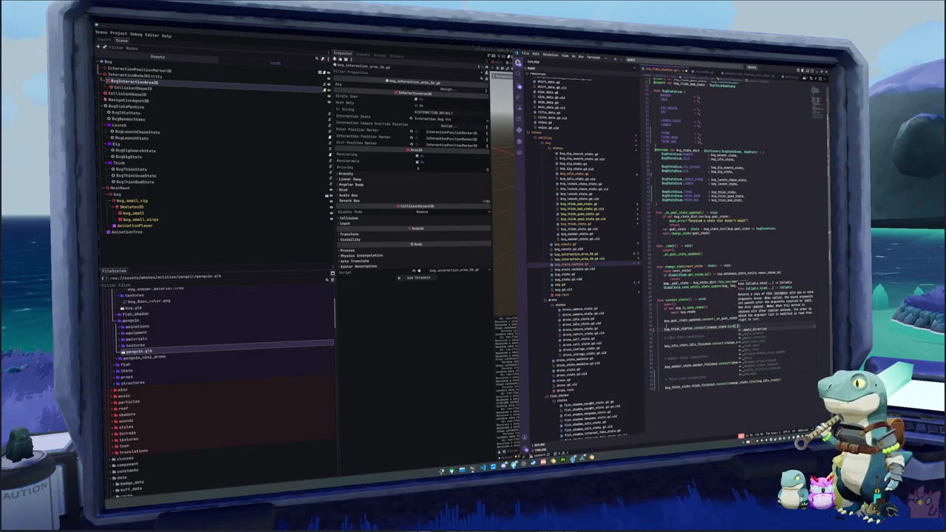
text(hi)
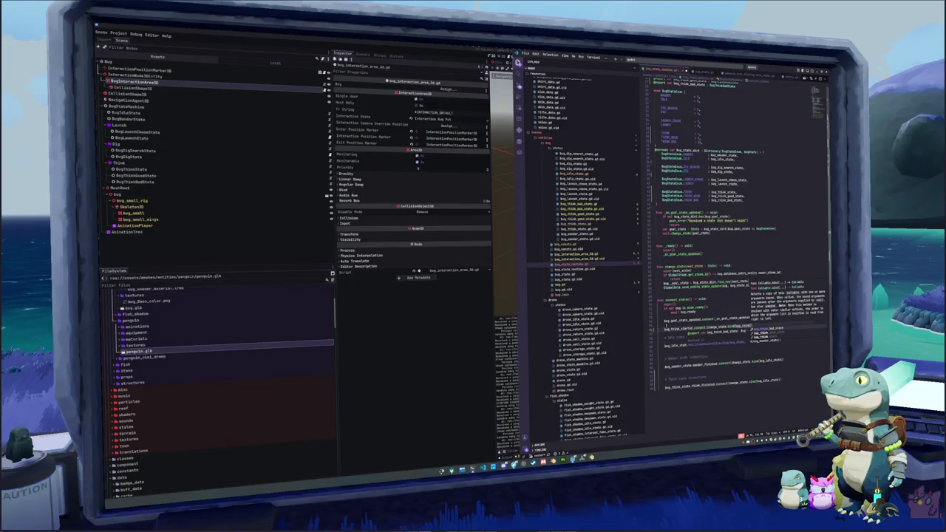
text(nk_state)))
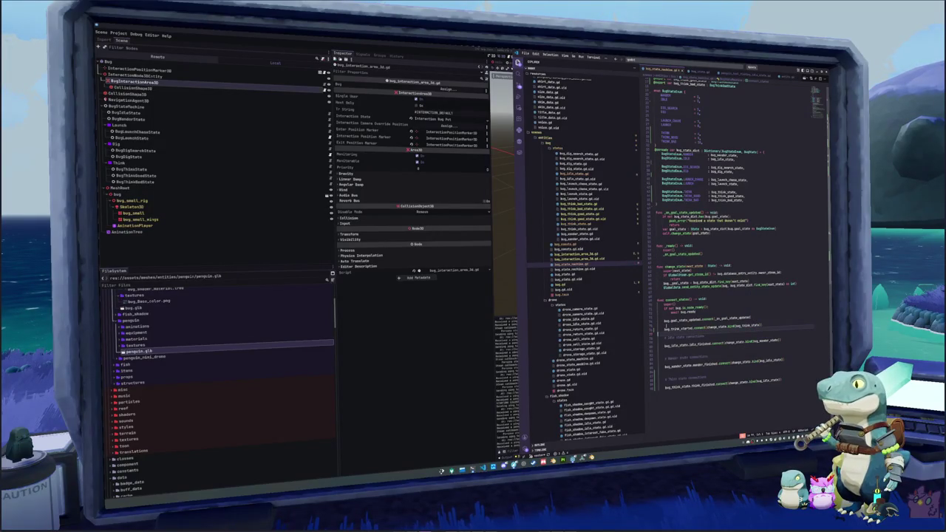
key(alt+Tab)
key(F5)
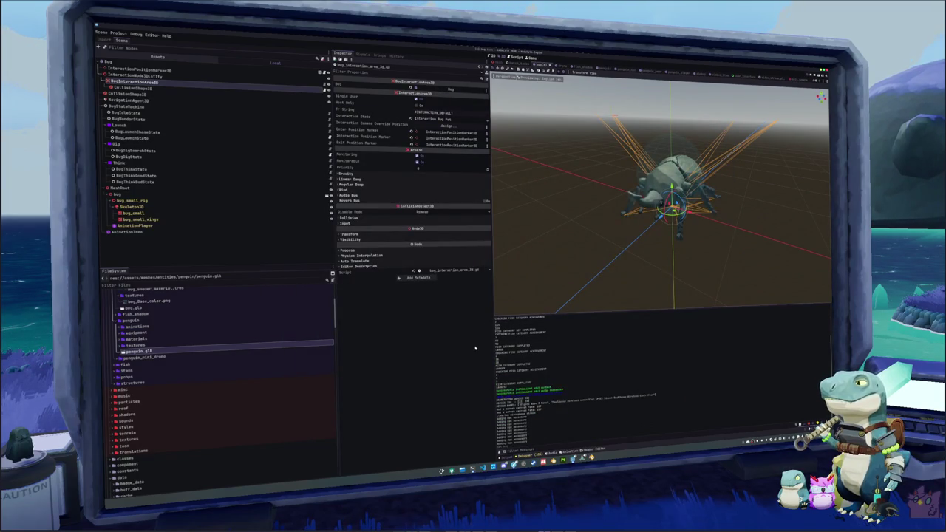
Step: Start Singleplayer from the title menu and press E to interact with the bug
key(F5)
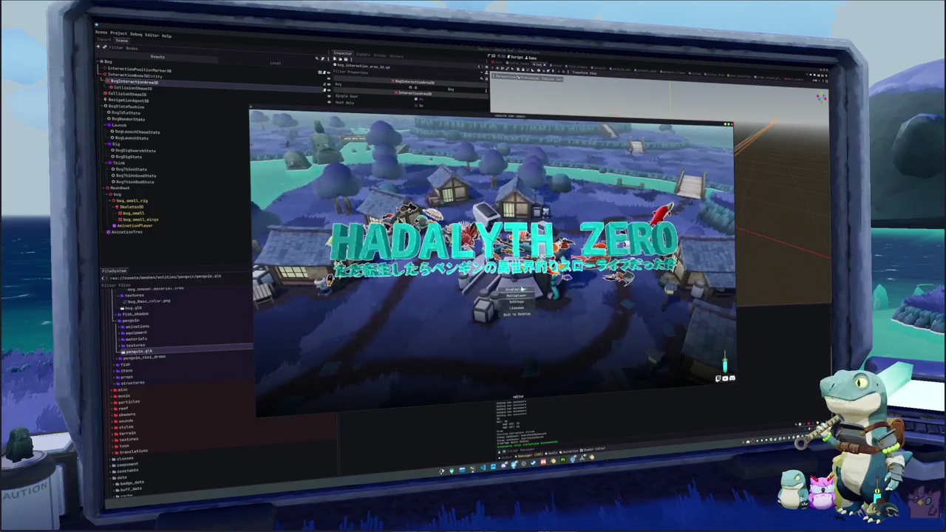
click(518, 289)
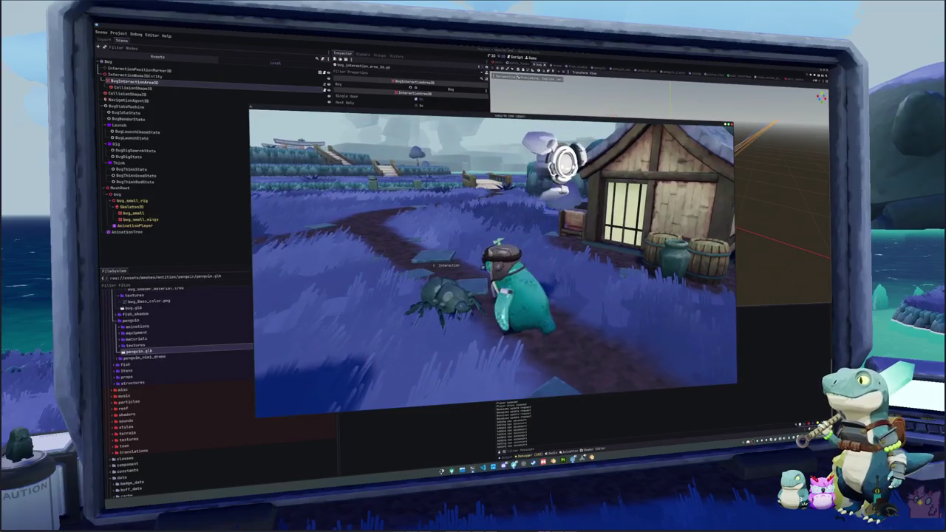
key(e)
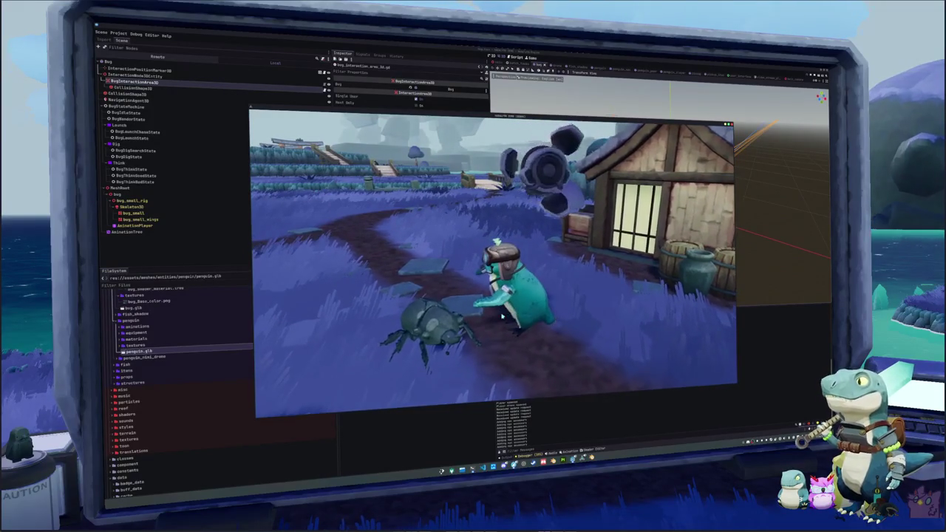
key(alt+Tab)
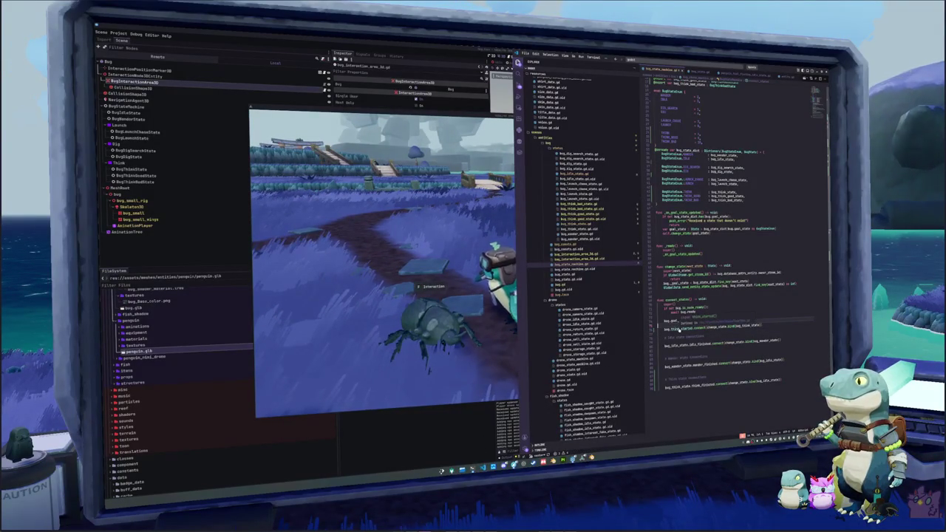
Step: In interaction_area_3d.gd, remove the 'not' from the if condition above start_interaction.emit()
ctrl+click(677, 328)
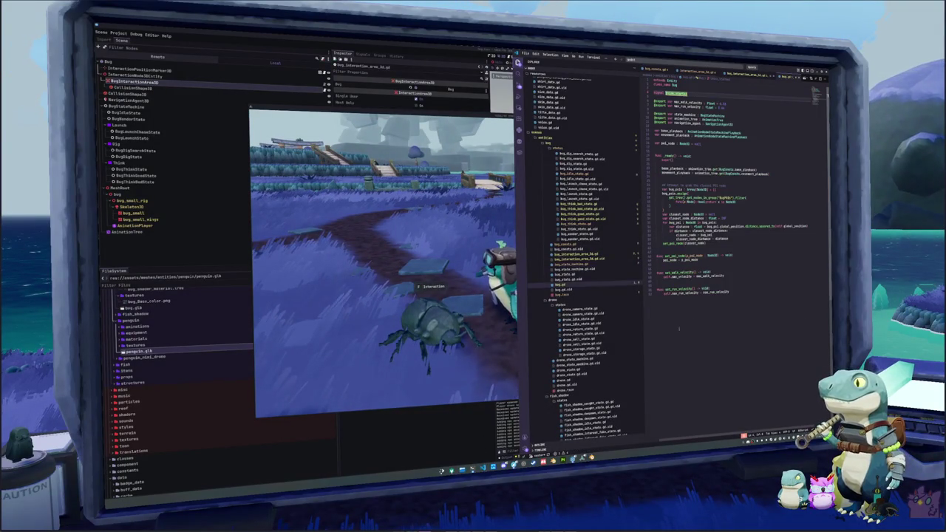
click(695, 72)
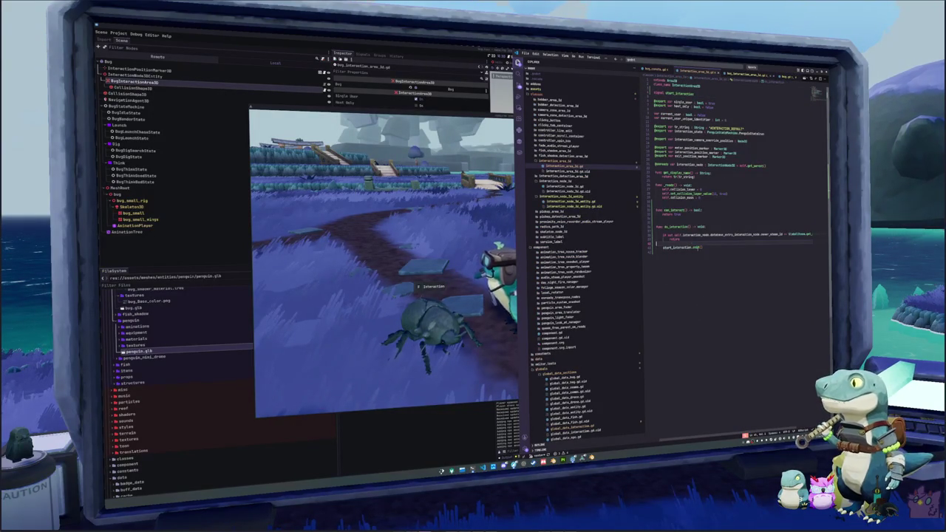
key(Tab)
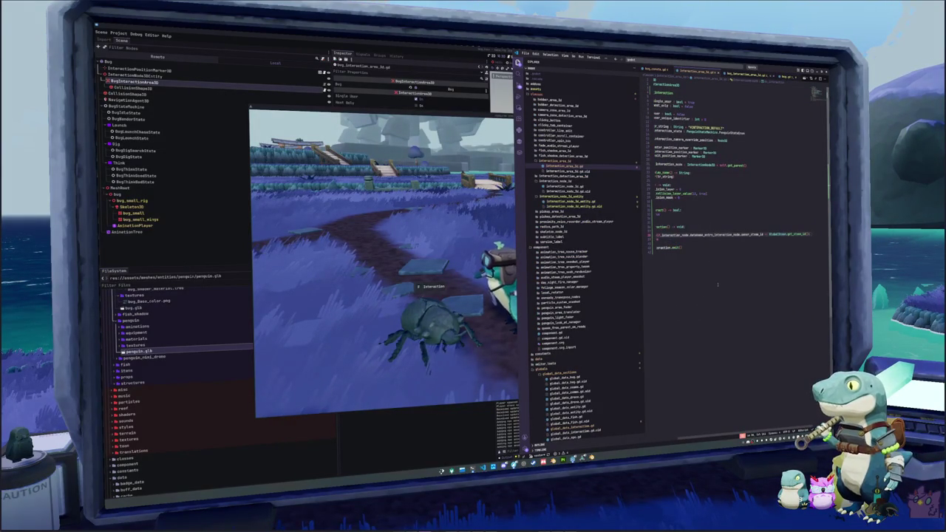
key(Home)
key(End)
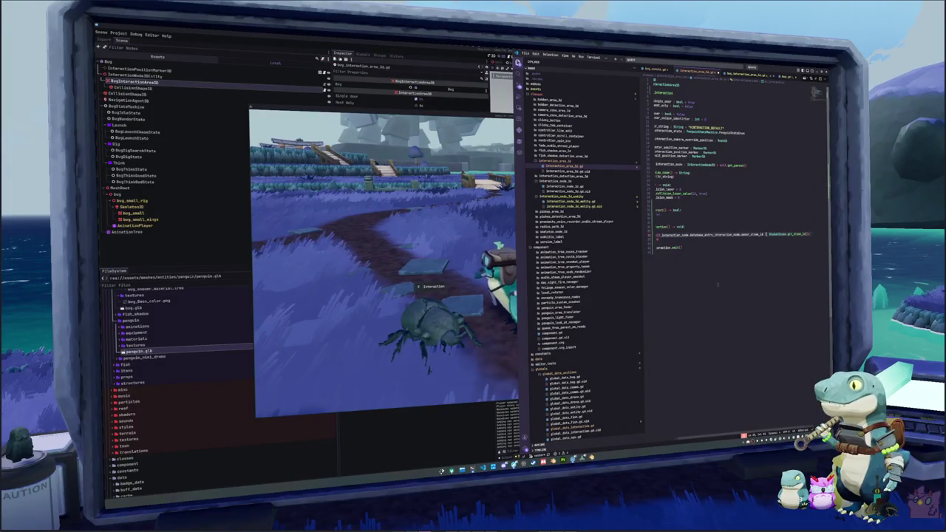
key(Home)
key(Delete)
key(Down)
key(Down)
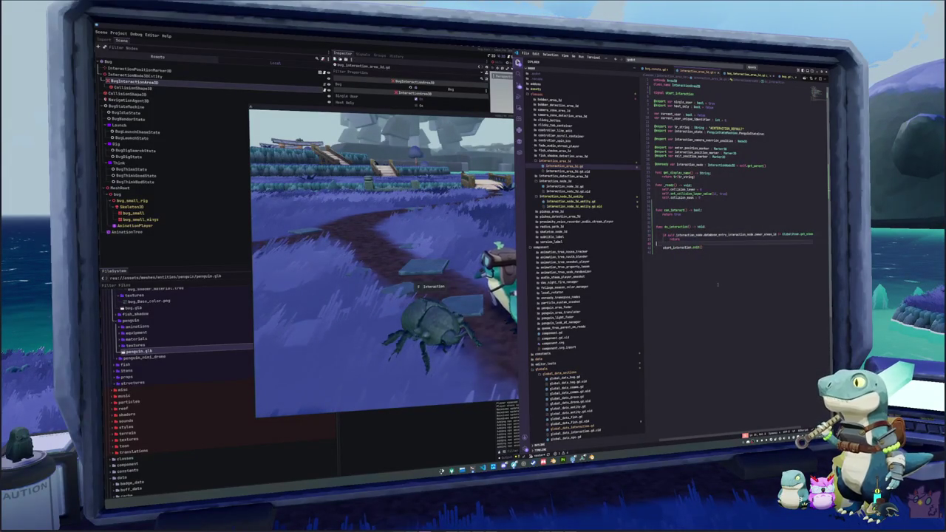
key(Down)
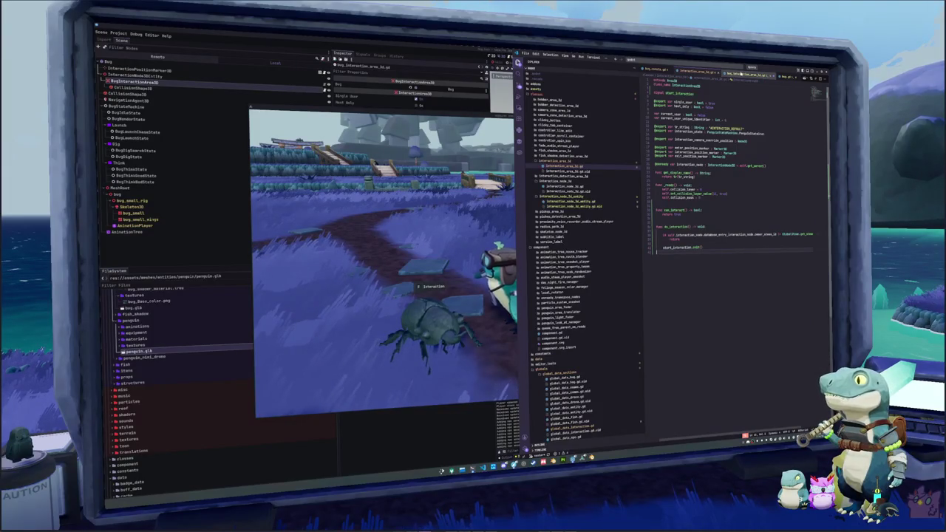
Step: Comment out the interaction-node check in bug_interaction_area_3d.gd so bug_think_started.emit() runs, then stop the game
key(ctrl+Tab)
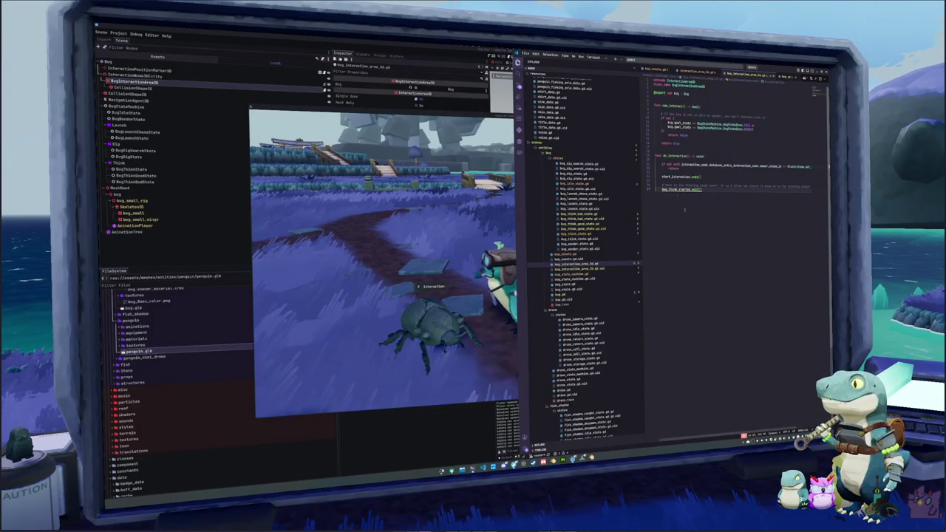
click(656, 172)
click(665, 182)
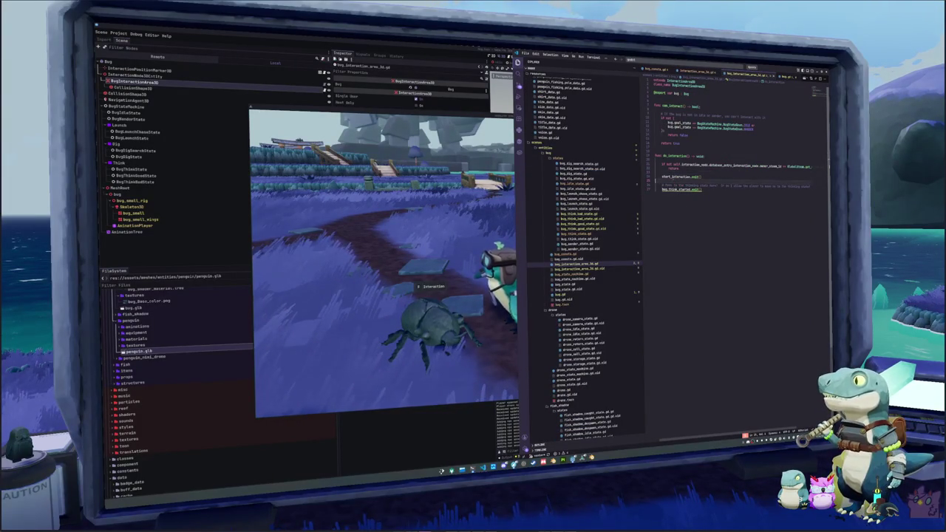
click(674, 189)
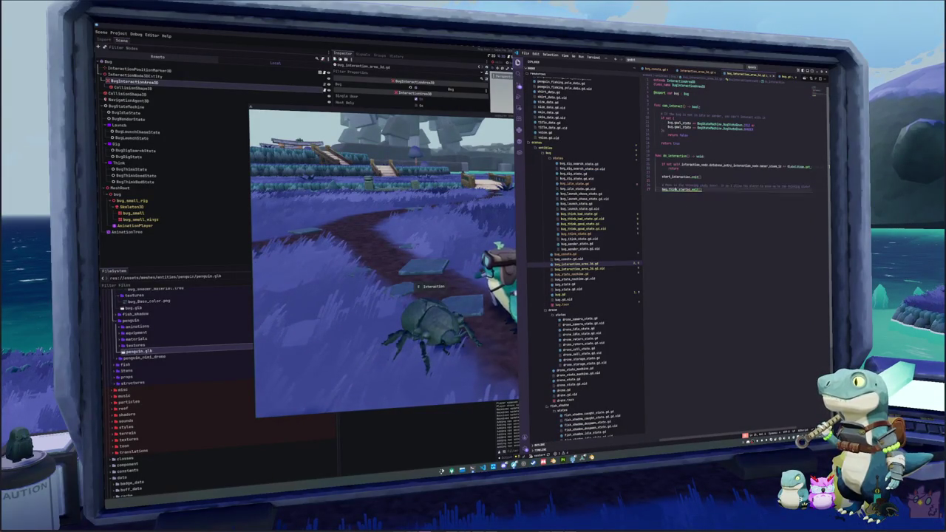
click(667, 164)
key(ctrl+slash)
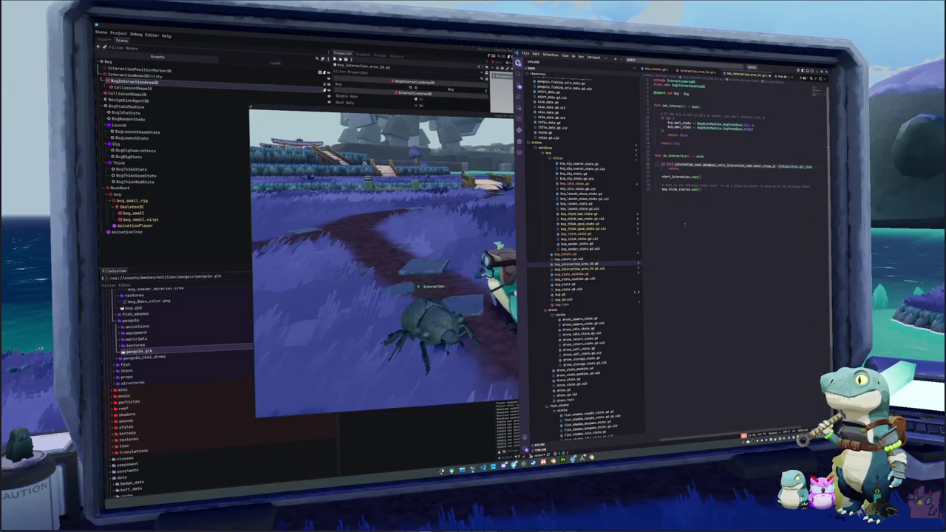
key(Down)
key(Down)
key(Down)
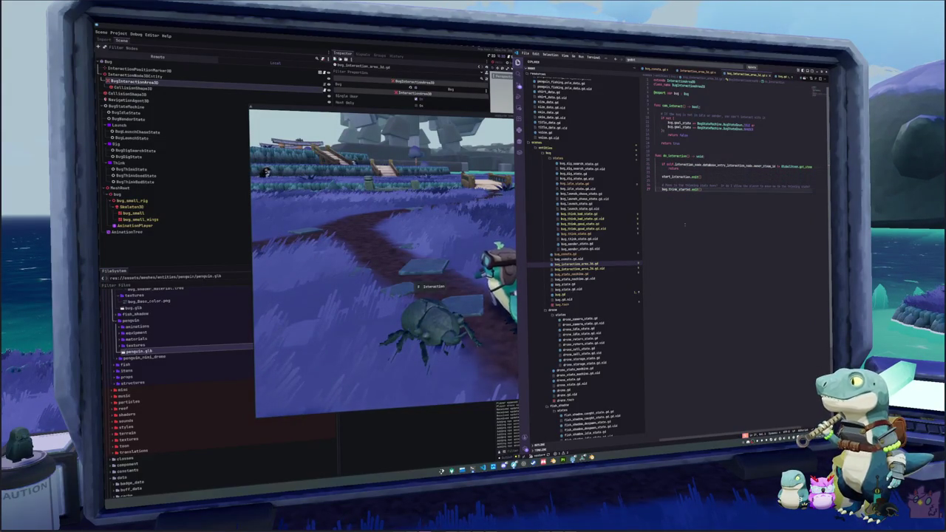
key(shift+Up)
key(shift+Up)
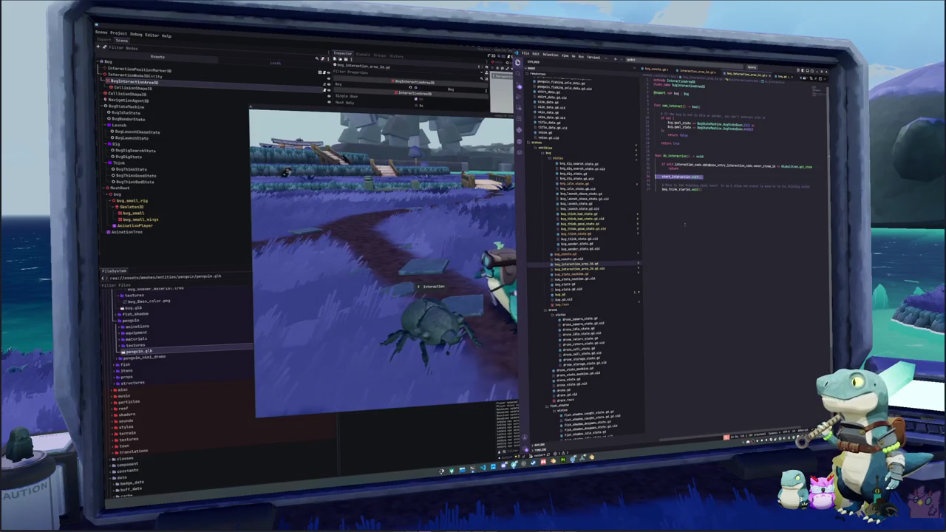
key(shift+Down)
key(shift+Down)
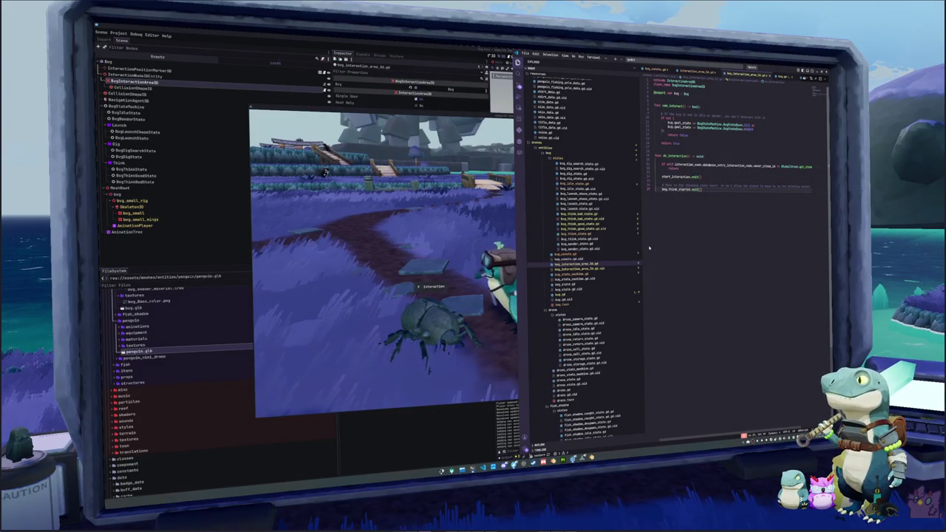
key(alt+Tab)
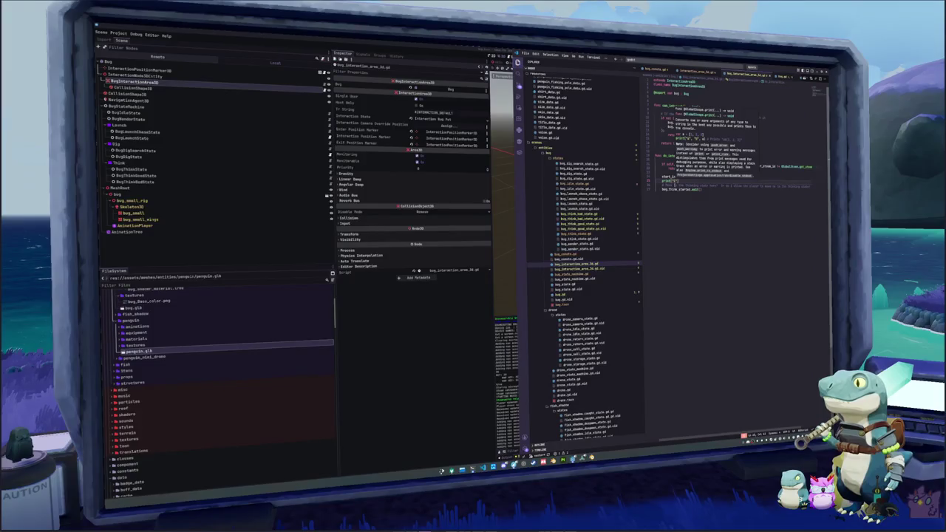
key(alt+Tab)
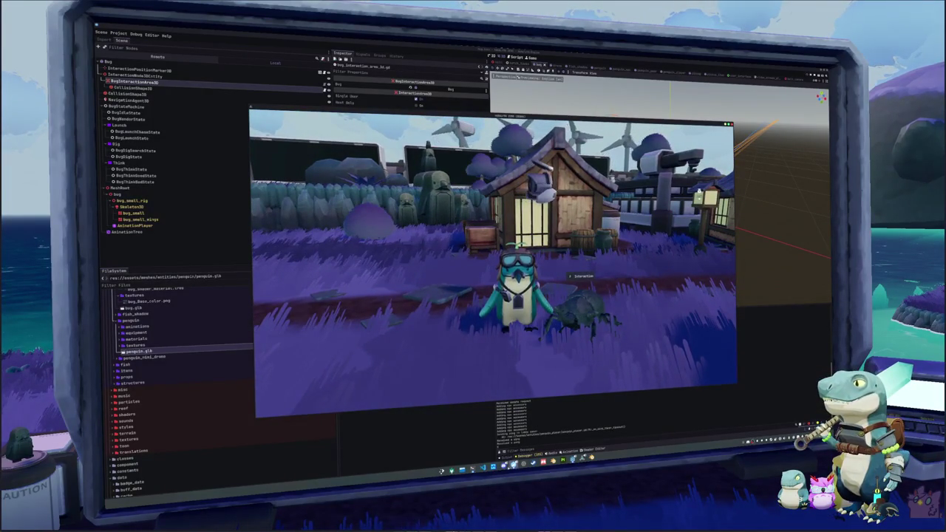
Step: Switch from the running game back to the code editor
key(alt+Tab)
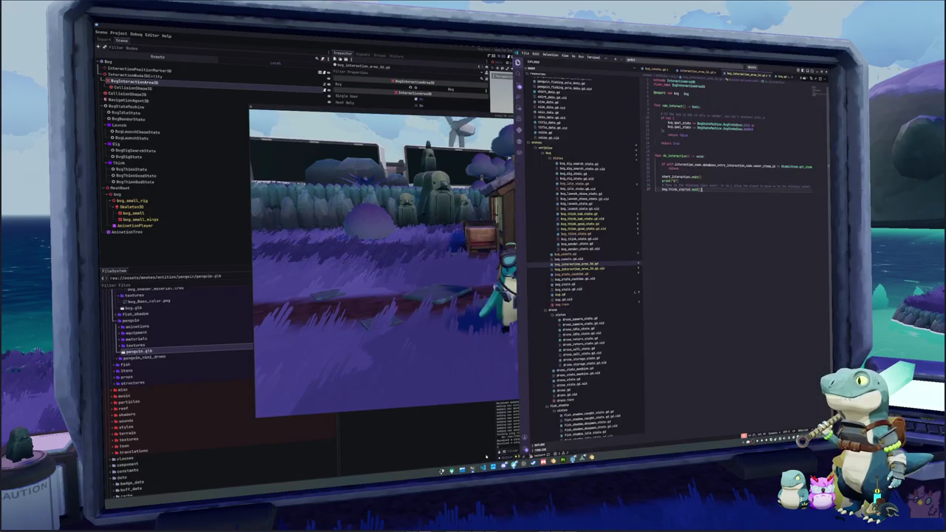
Step: Quick-open penguin.gd
key(ctrl+p)
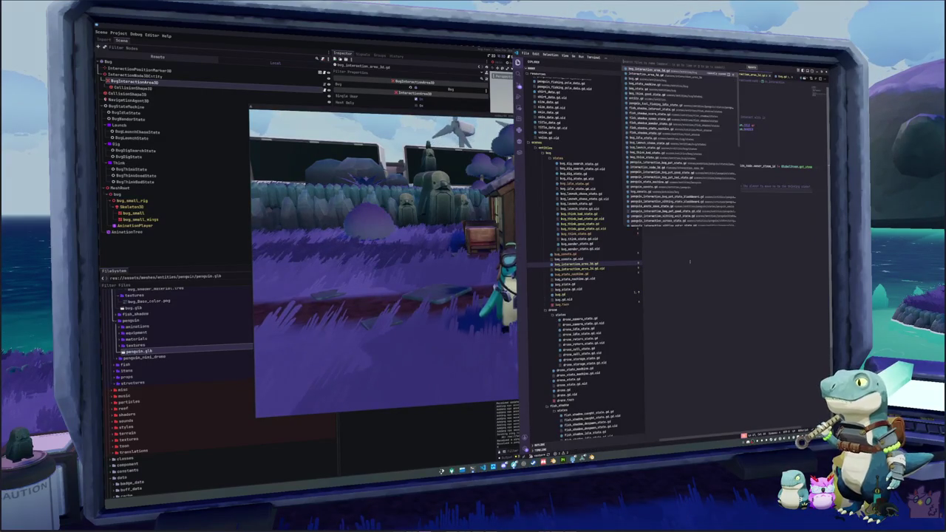
text(player)
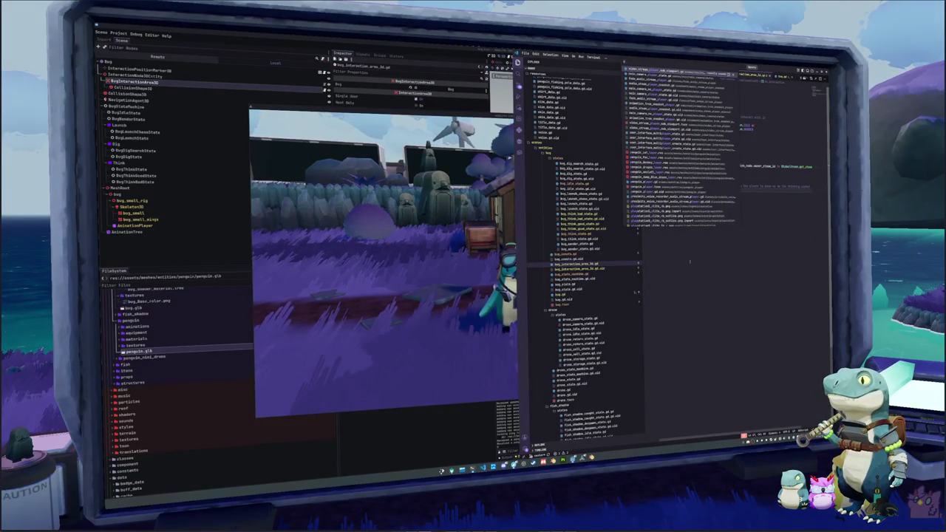
text(ui)
key(BackSpace)
key(BackSpace)
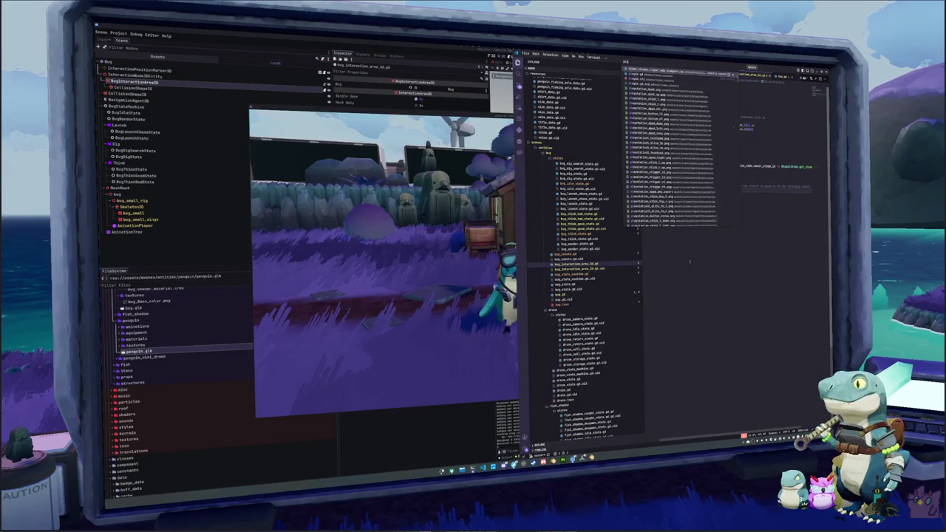
key(ctrl+BackSpace)
text(penguin)
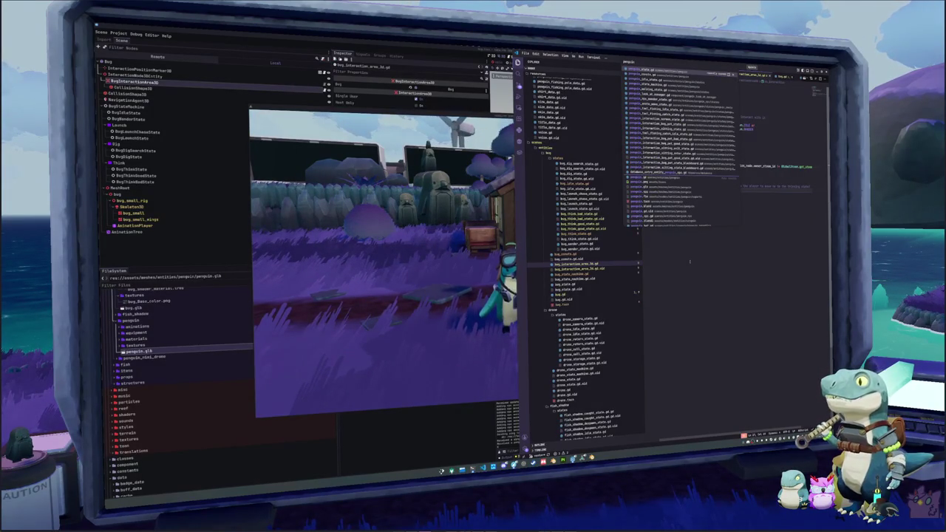
key(Down)
key(Down)
key(Down)
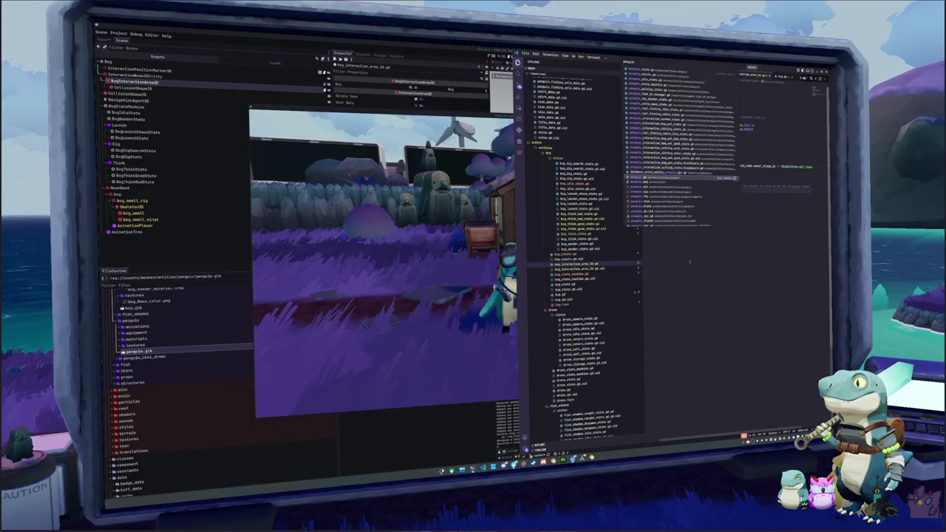
key(Return)
Step: Open interaction_area_3d.gd and insert a blank line inside the loop over interaction areas
key(ctrl+p)
text(interaction)
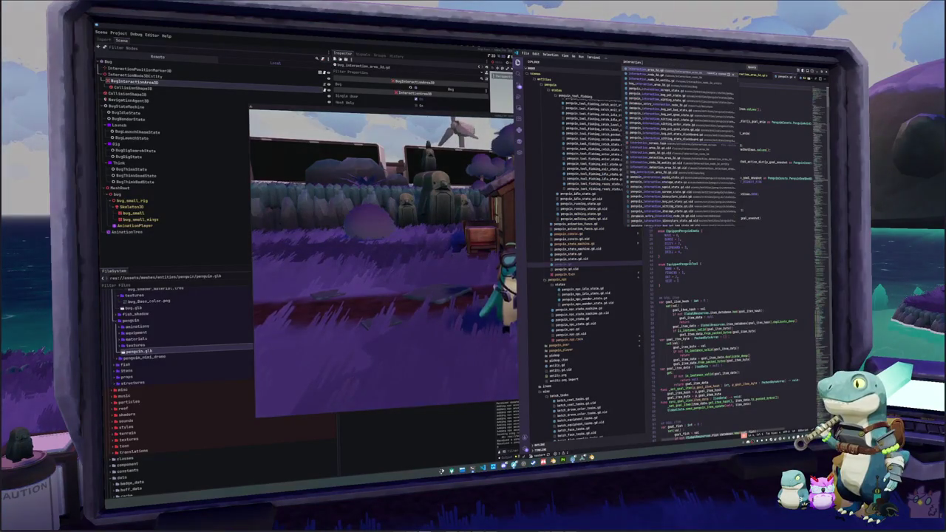
text(_area3d)
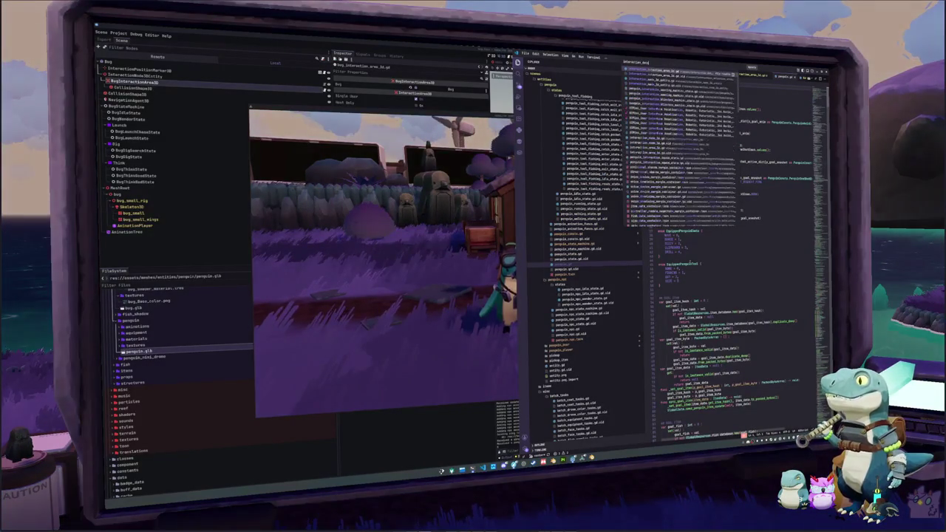
key(Return)
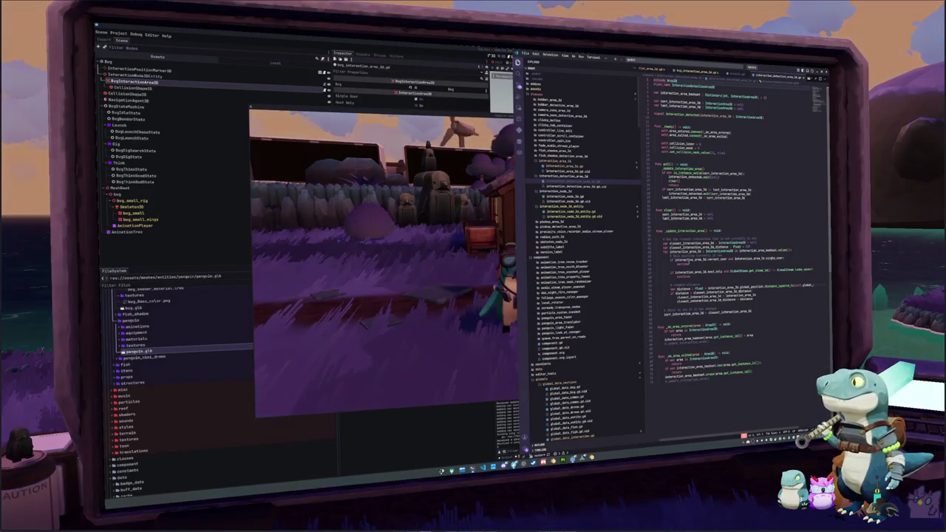
click(672, 238)
click(658, 279)
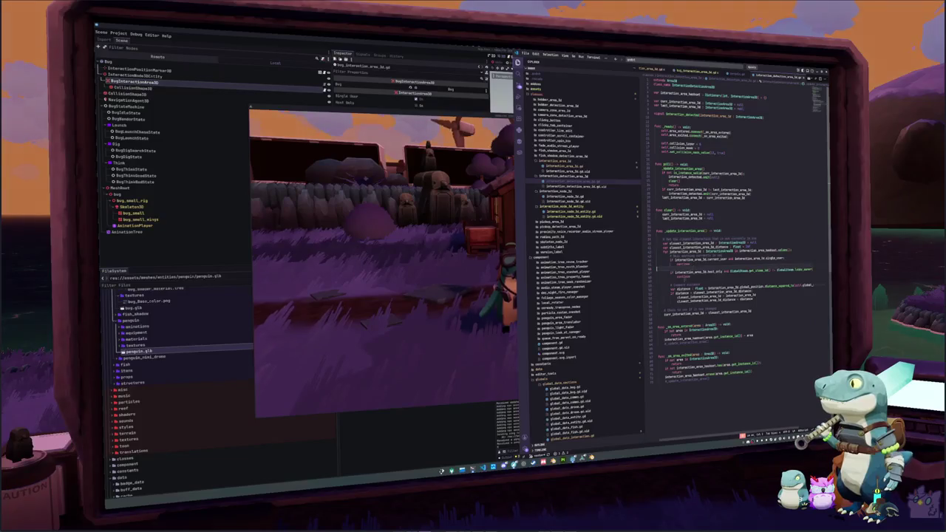
click(772, 251)
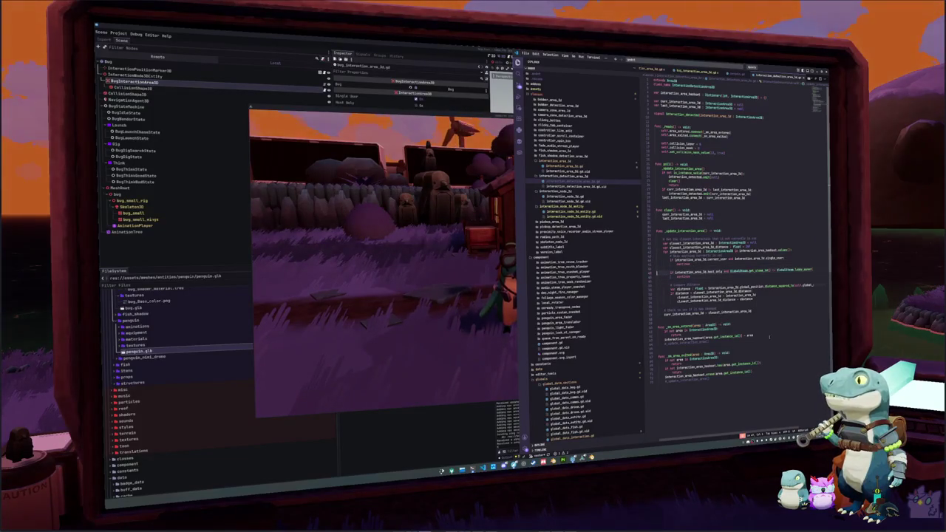
key(Return)
key(Return)
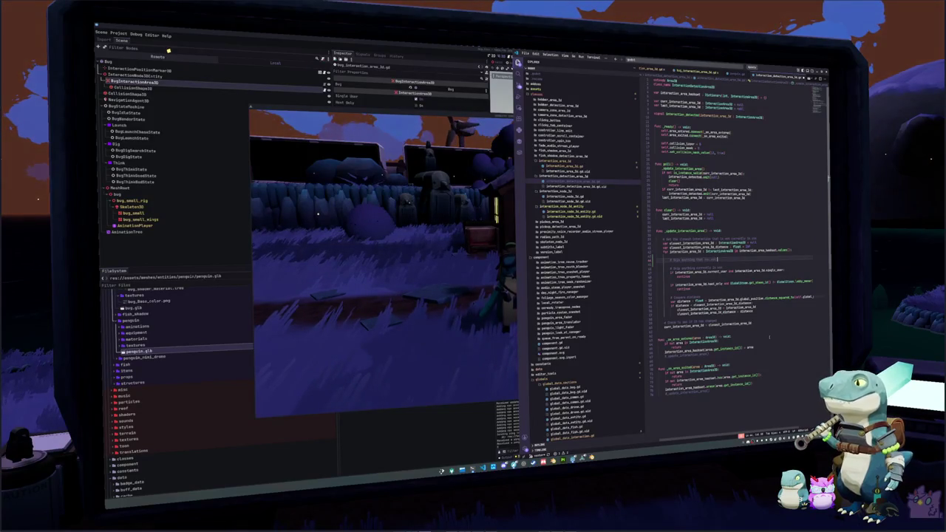
Step: Add 'if not interaction_area_3d.can_interact(): continue' inside the closest-area loop
key(Return)
text(if interaction_area_3d)
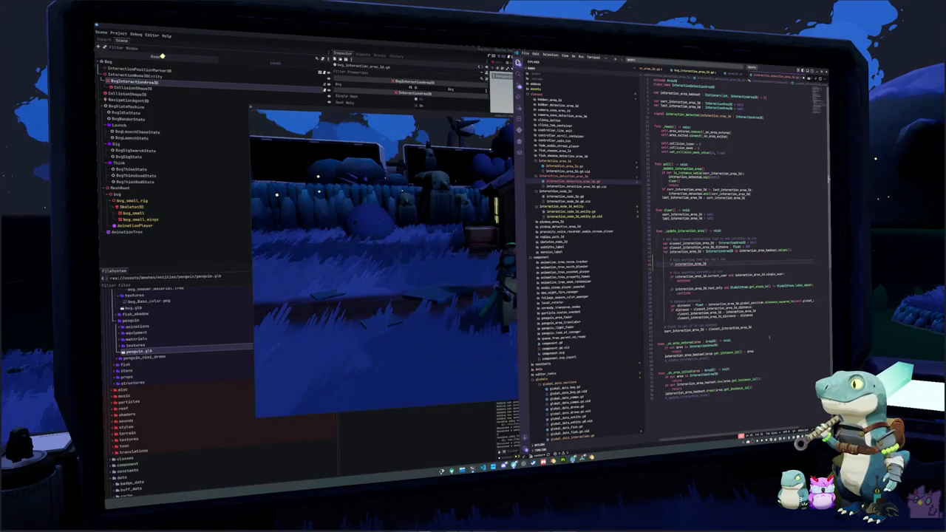
text(.is)
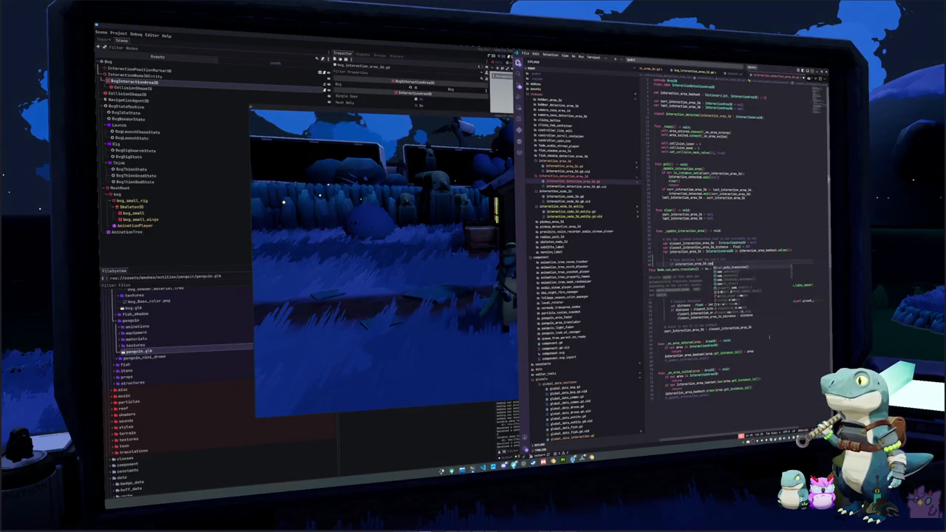
text(_inter)
key(Return)
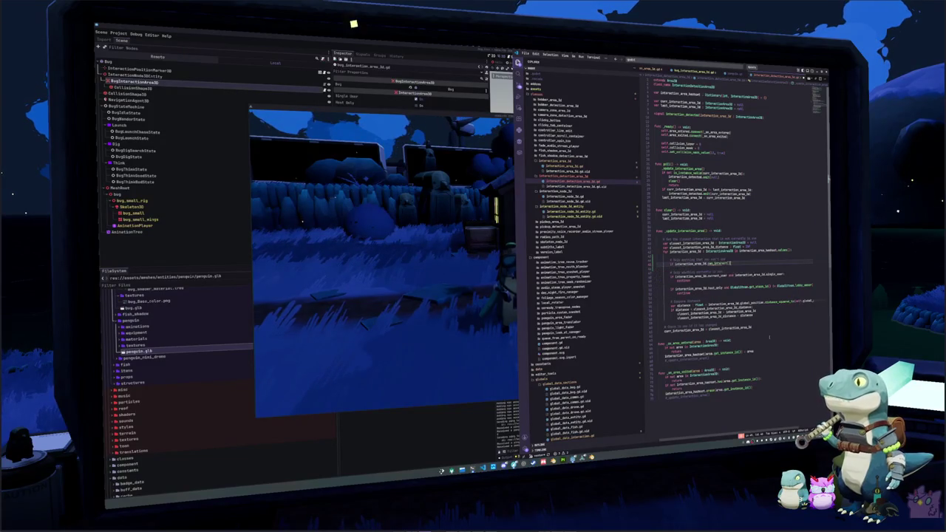
text(not)
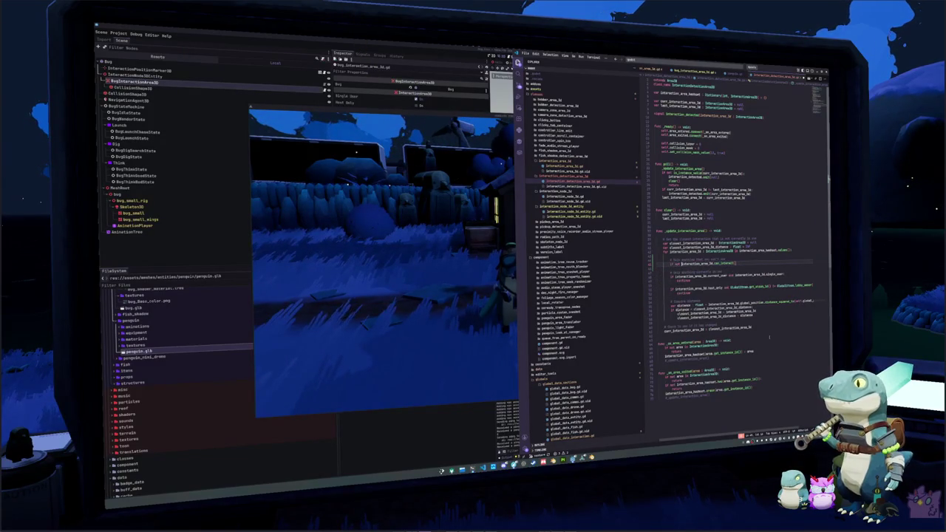
key(Return)
text(re)
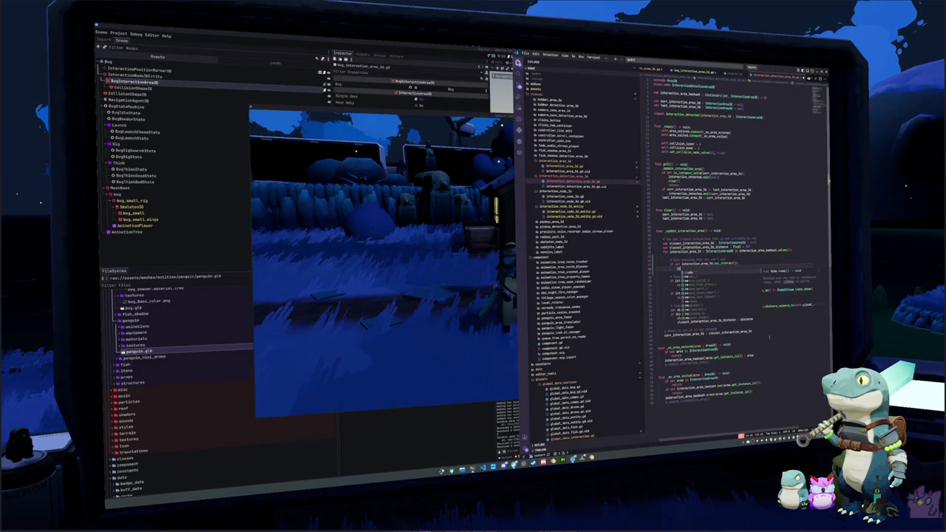
key(Return)
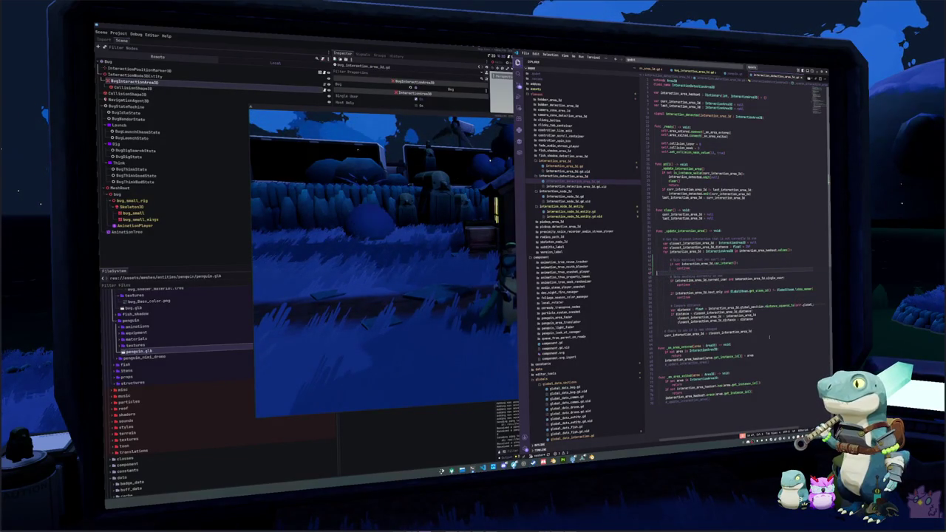
key(alt+Tab)
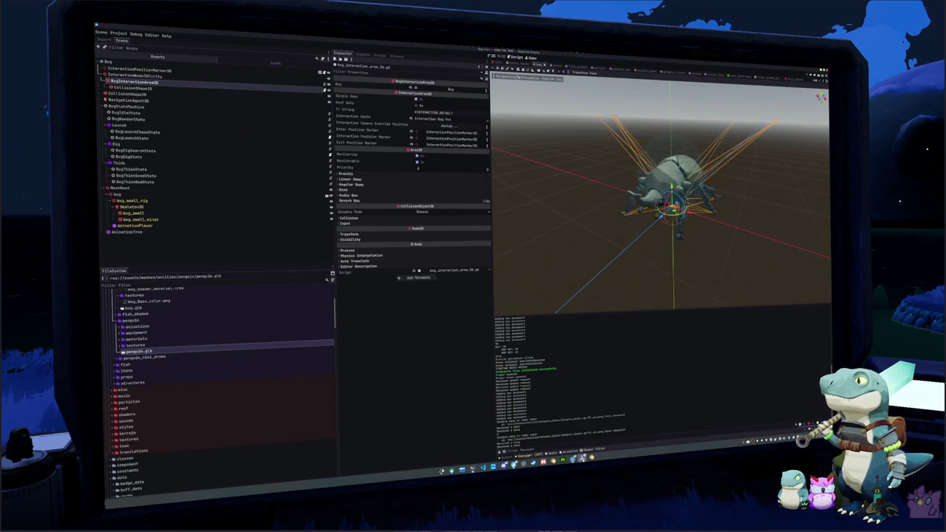
Step: Walk the penguin to the bug, try interacting with it, then continue along the village path
click(572, 458)
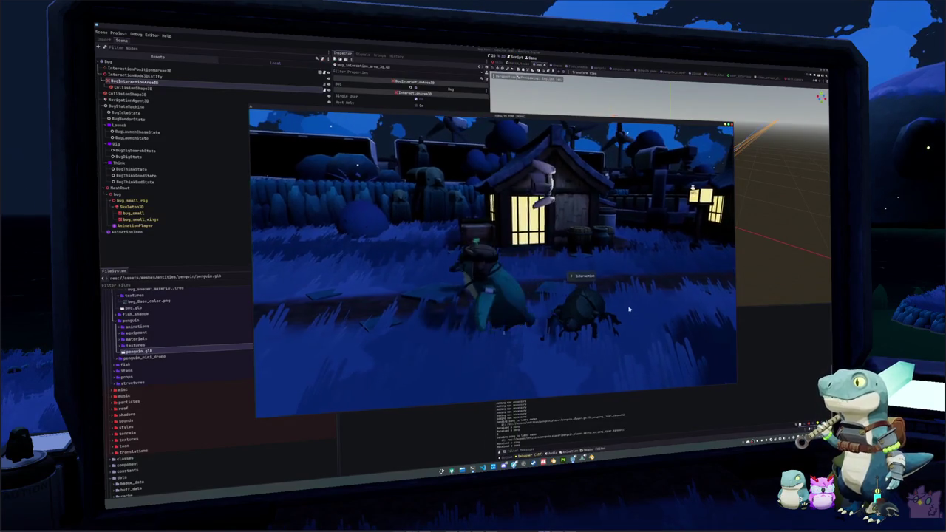
key(w)
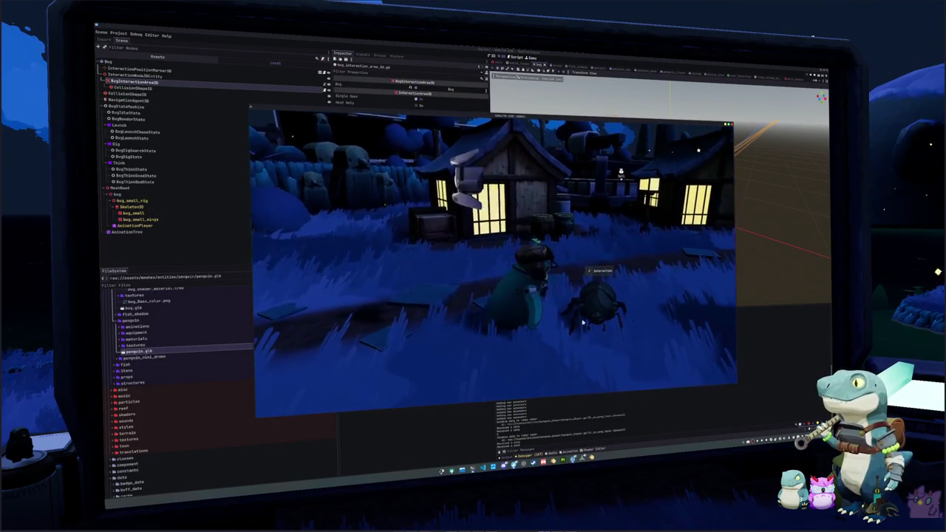
key(e)
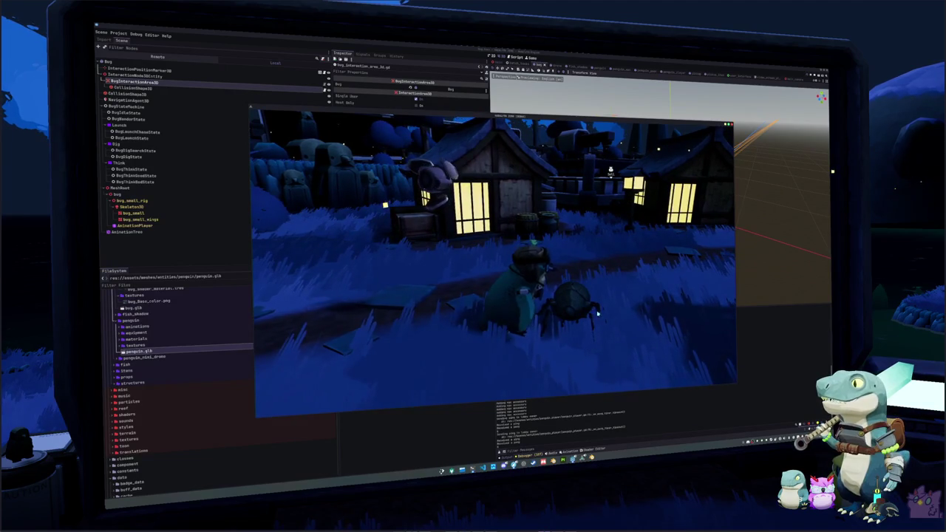
key(w)
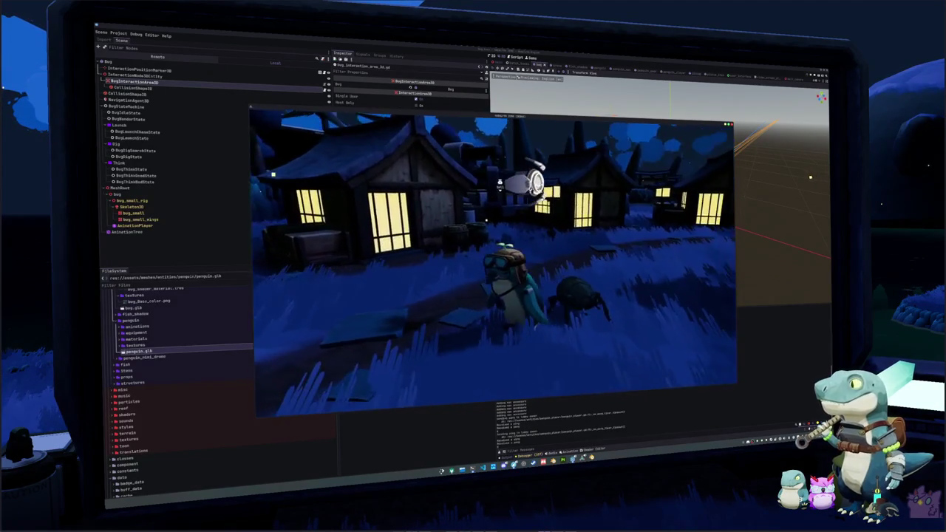
key(w)
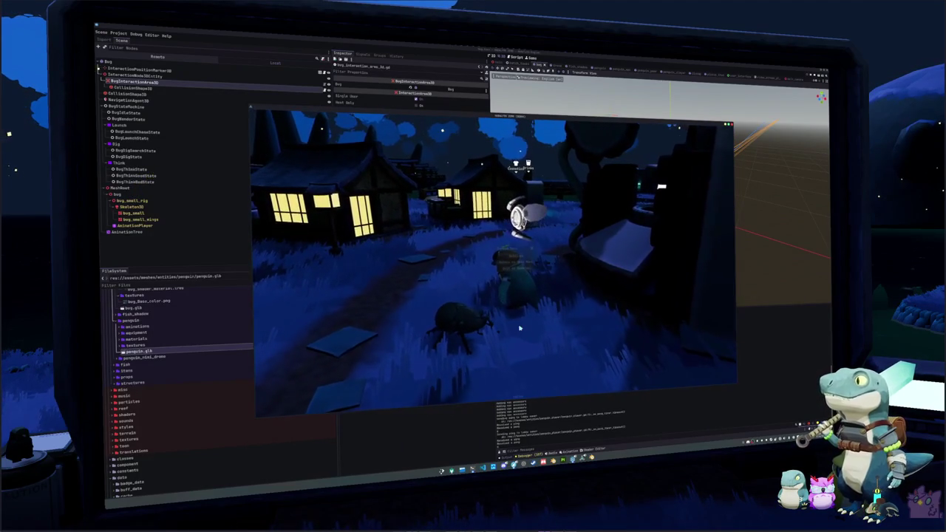
Step: Check the inventory's Journal page and the game settings, then return to the pause menu
key(i)
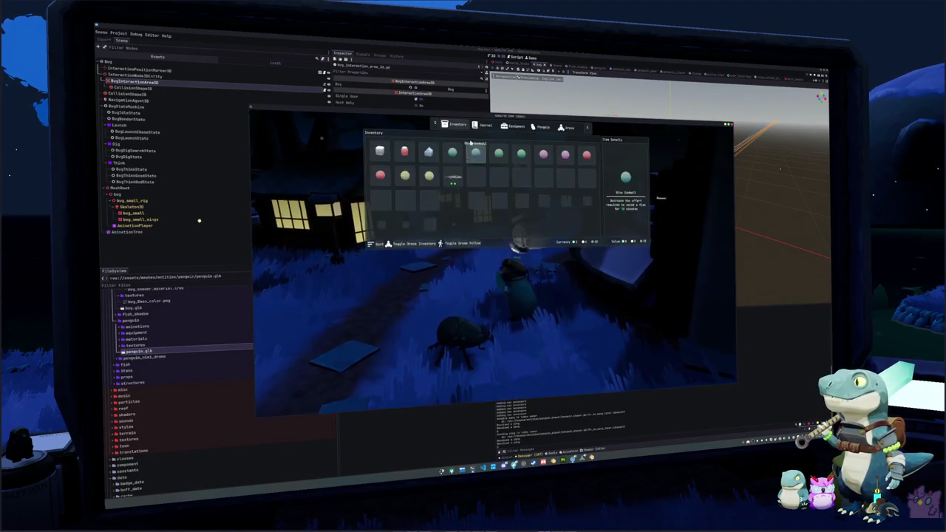
click(486, 126)
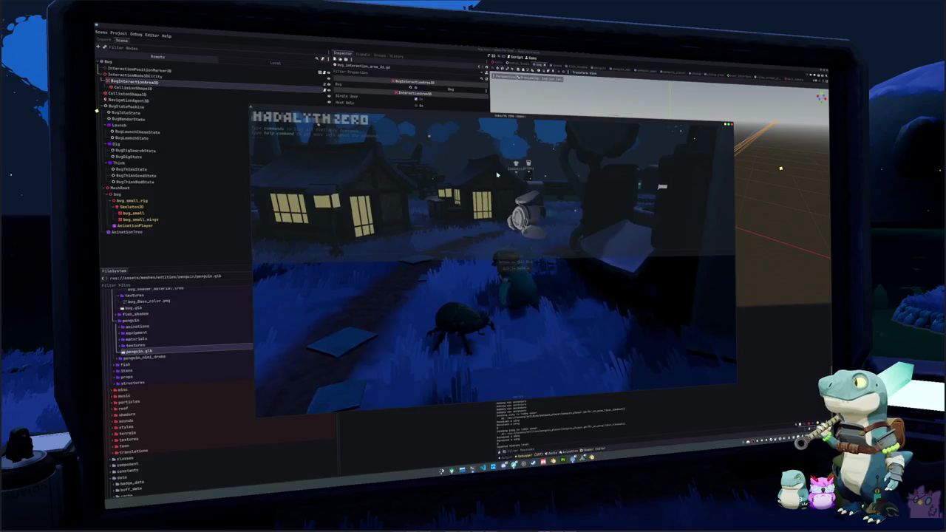
click(516, 255)
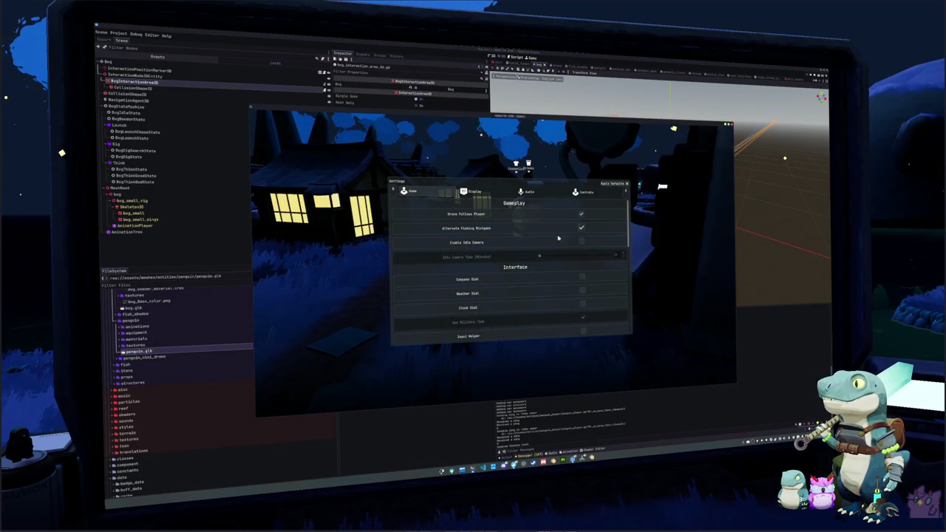
key(Escape)
key(Escape)
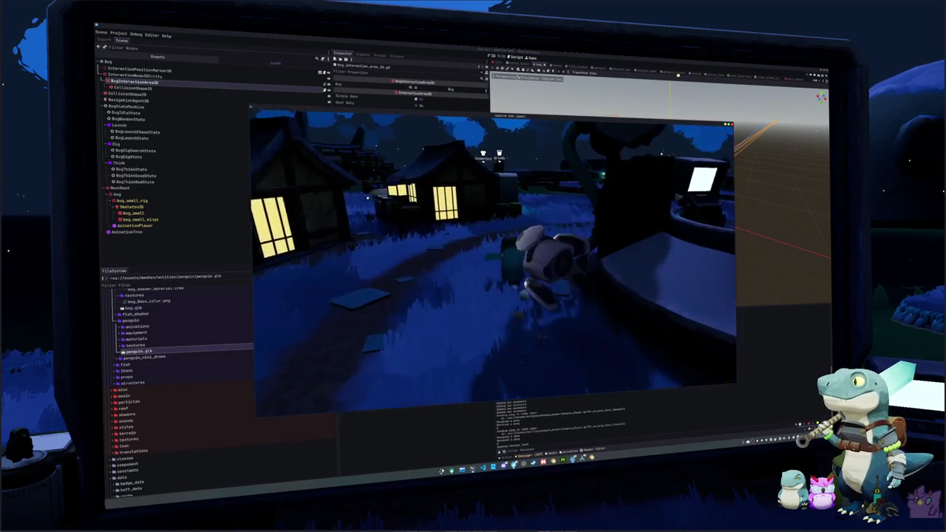
Step: Walk the penguin past the lit house and across the field toward the bridge
key(w)
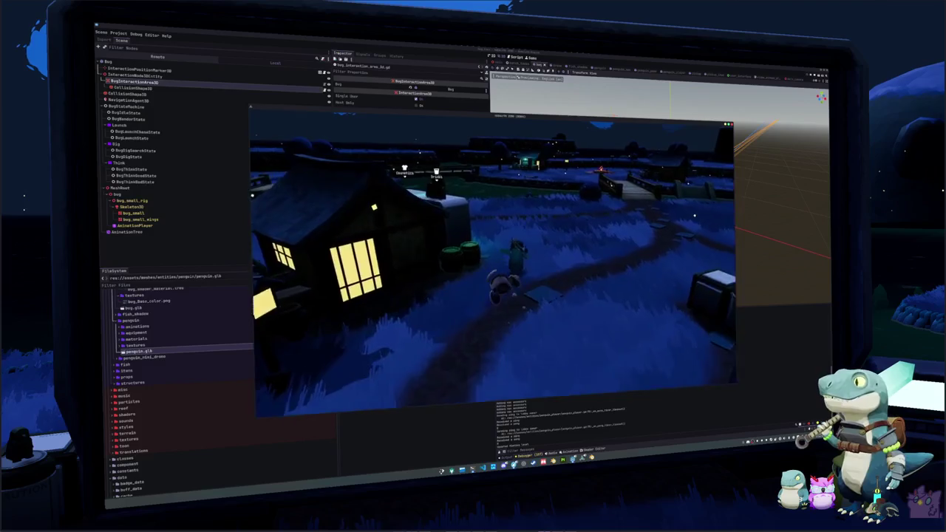
key(w)
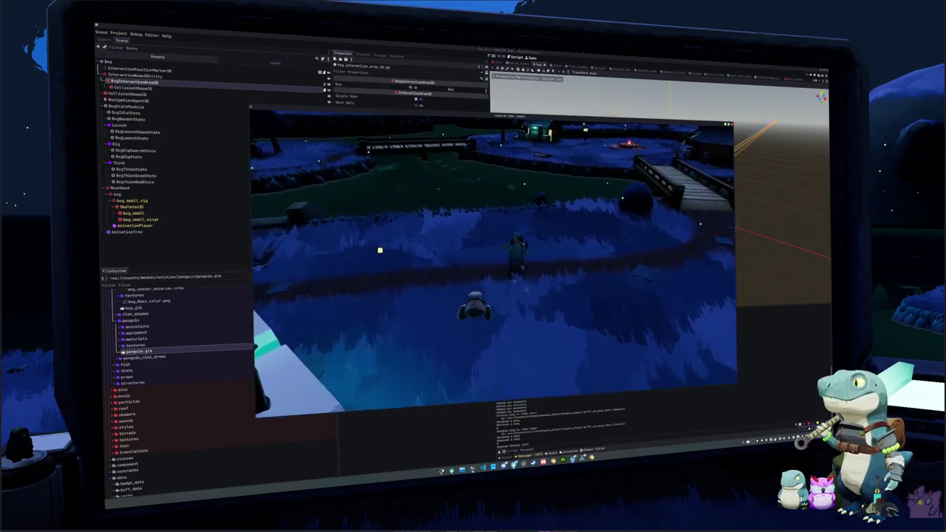
key(w)
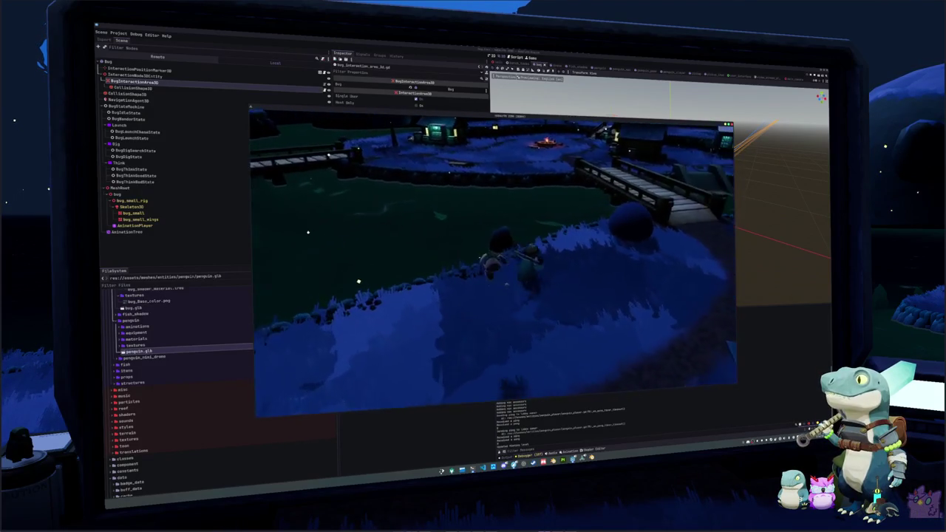
key(w)
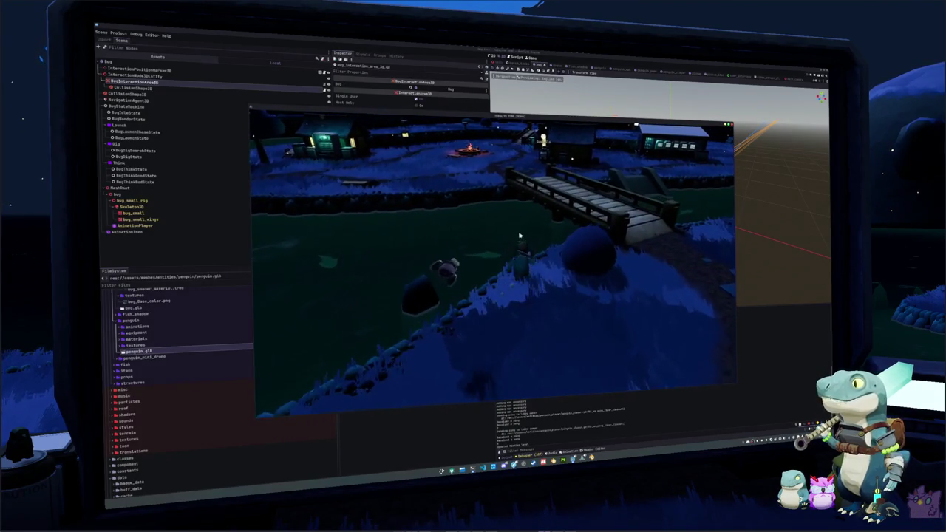
key(w)
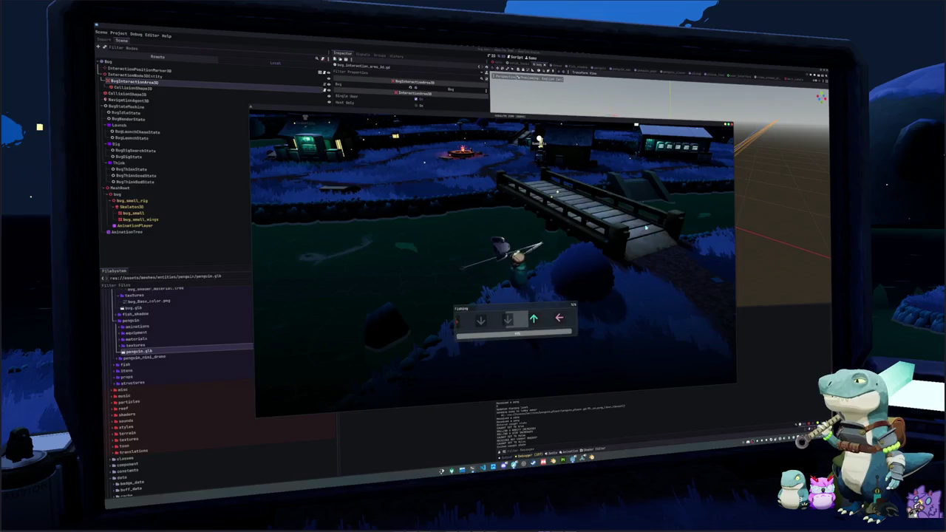
Step: Hit the final Up, Left, Down arrows to land the Pajama Cardinalfish and dismiss its popup
key(Up)
key(Left)
key(Down)
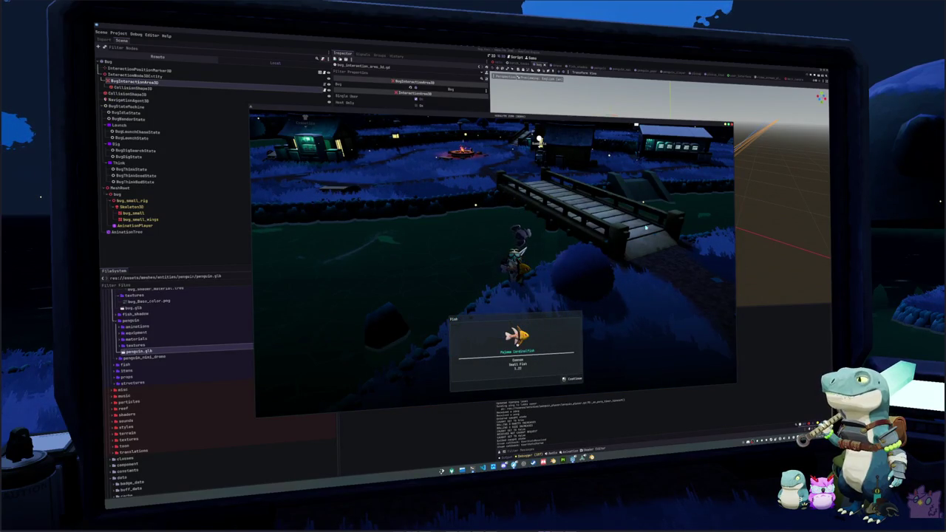
key(space)
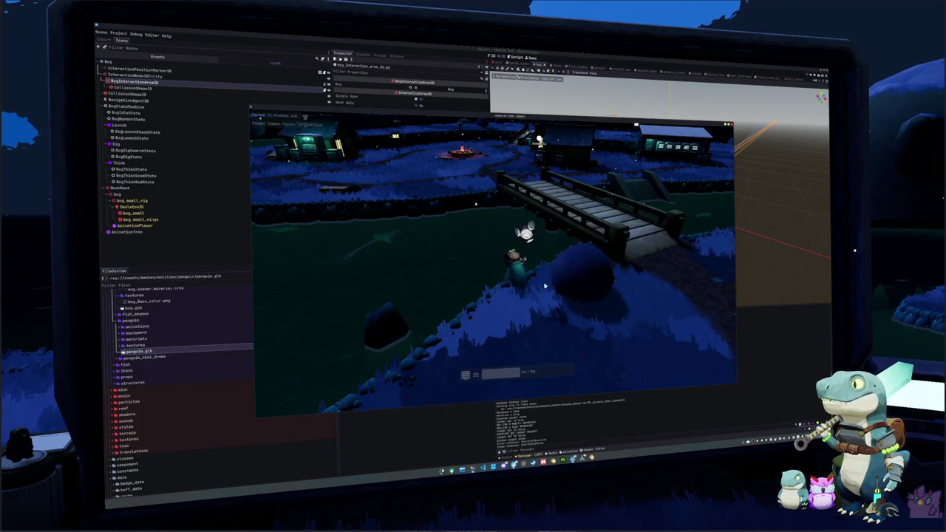
Step: Walk along the riverbank toward the bridge and cast the fishing line into the water
key(d)
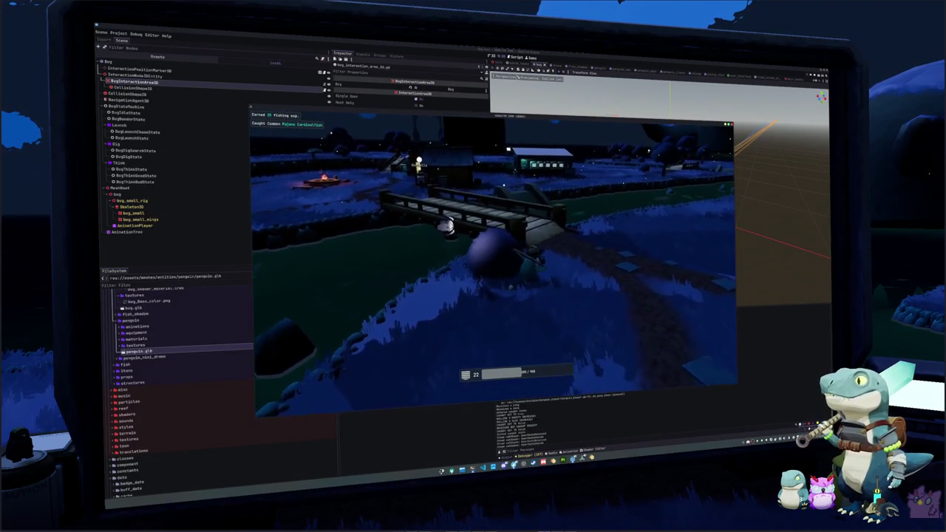
key(w)
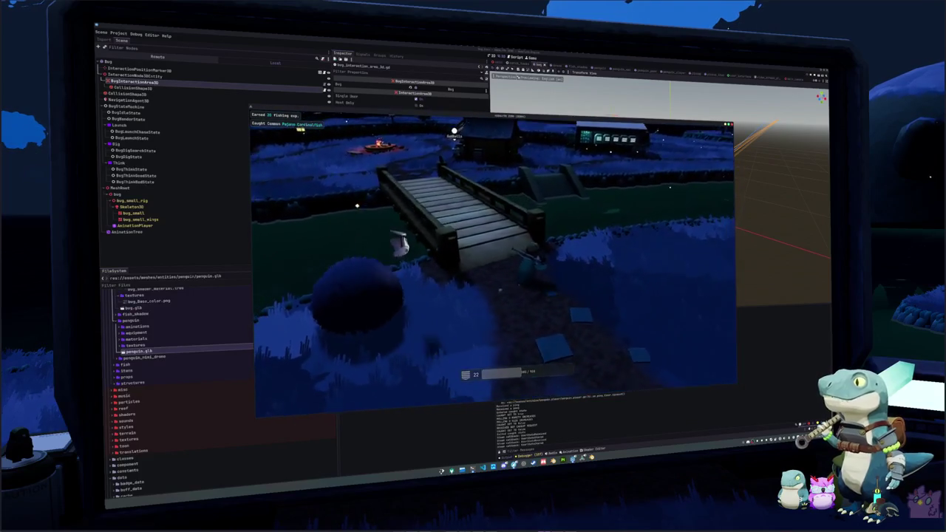
key(d)
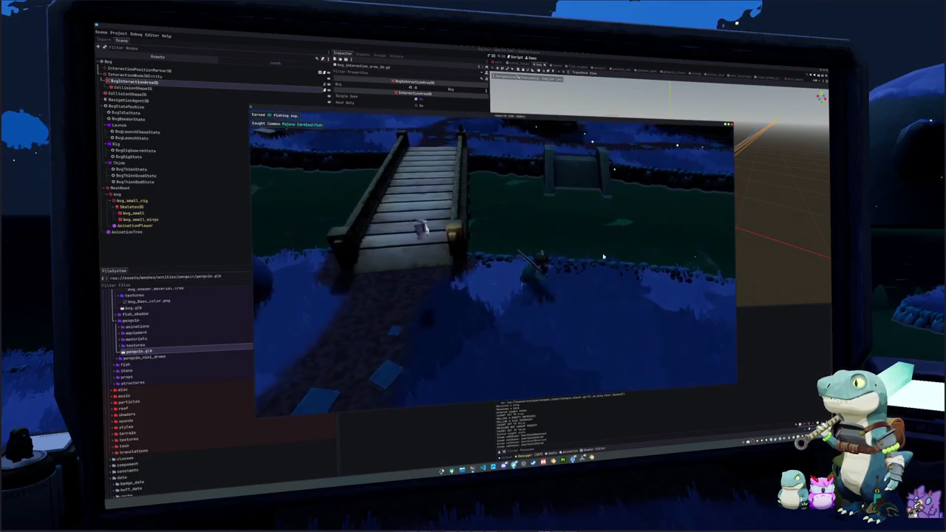
key(d)
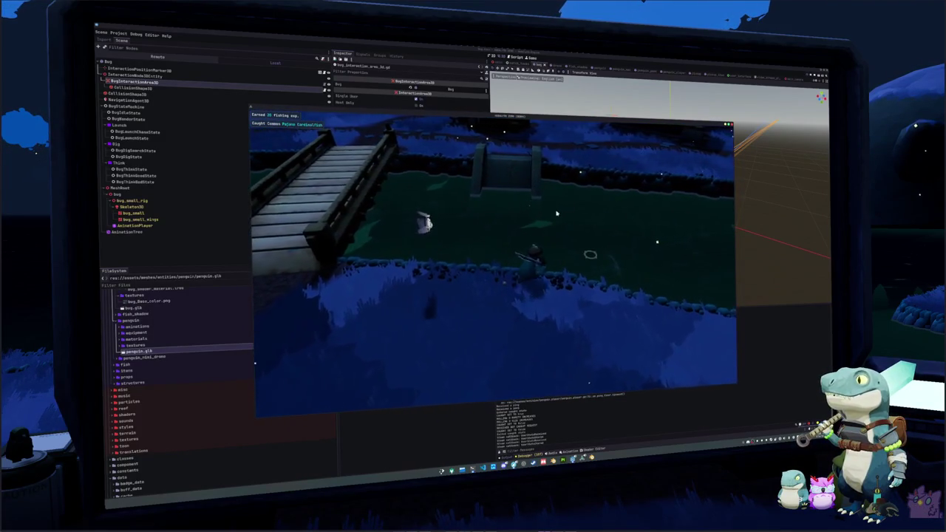
click(537, 221)
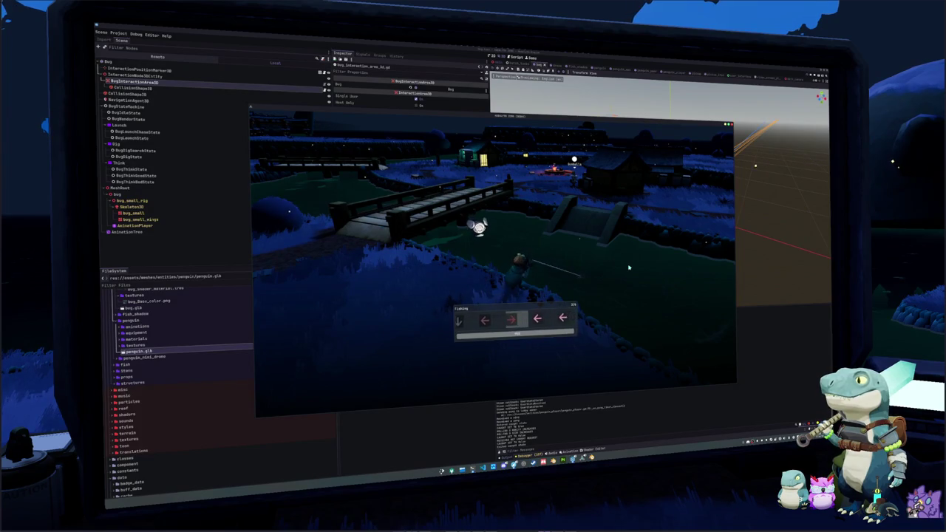
Step: Hit the Left arrow prompt, recast from the bridge, and dismiss the catch popup
key(Left)
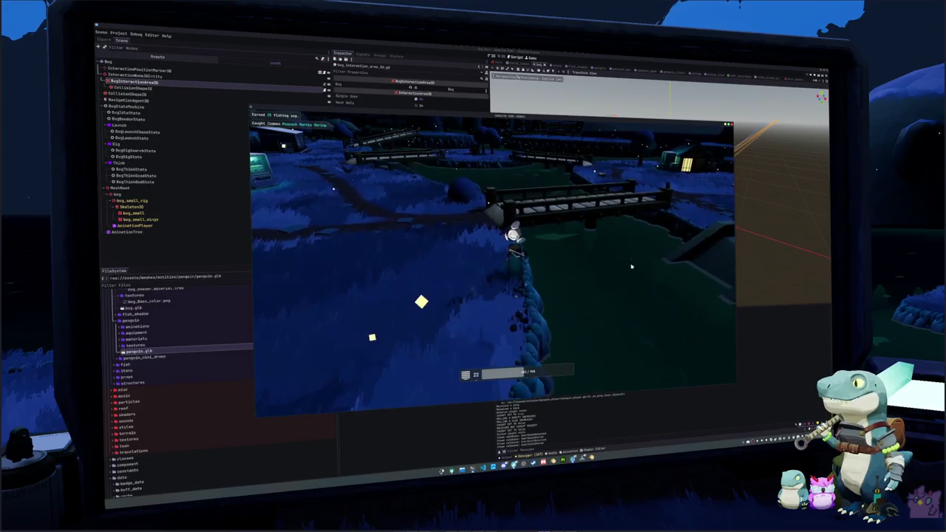
click(583, 281)
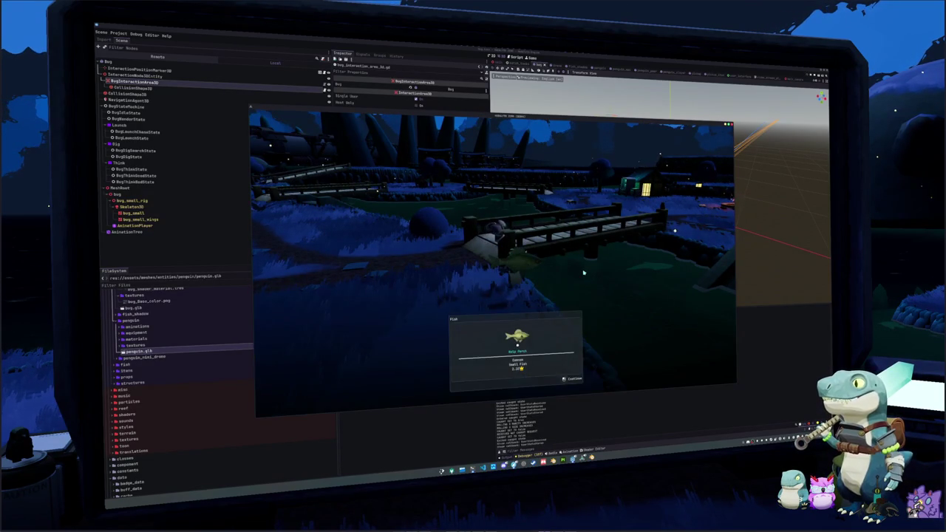
key(w)
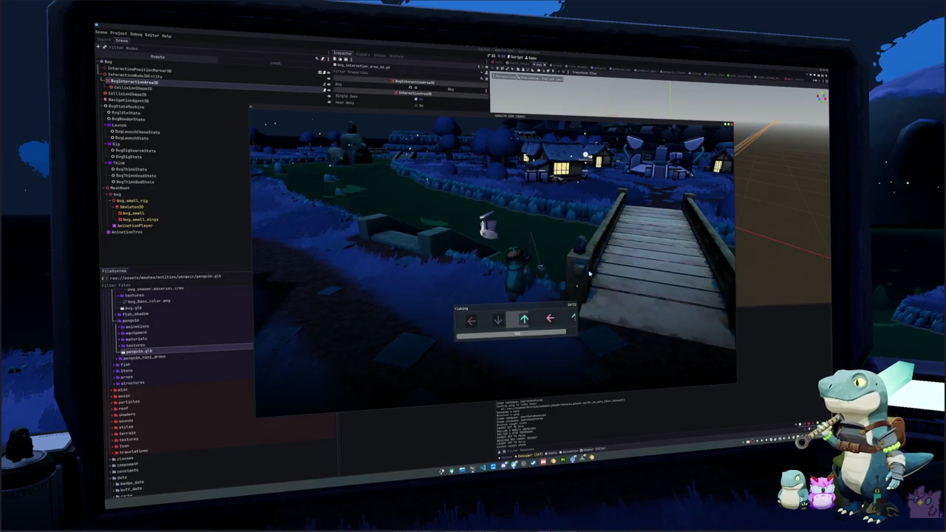
Step: Land the current fish, walk away from the bridge, then cast and hook another
key(Left)
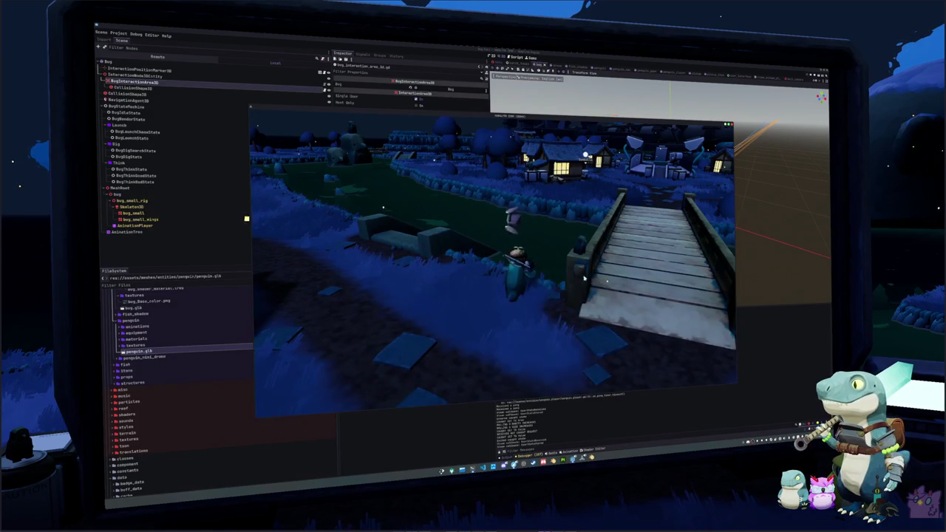
key(w)
key(w)
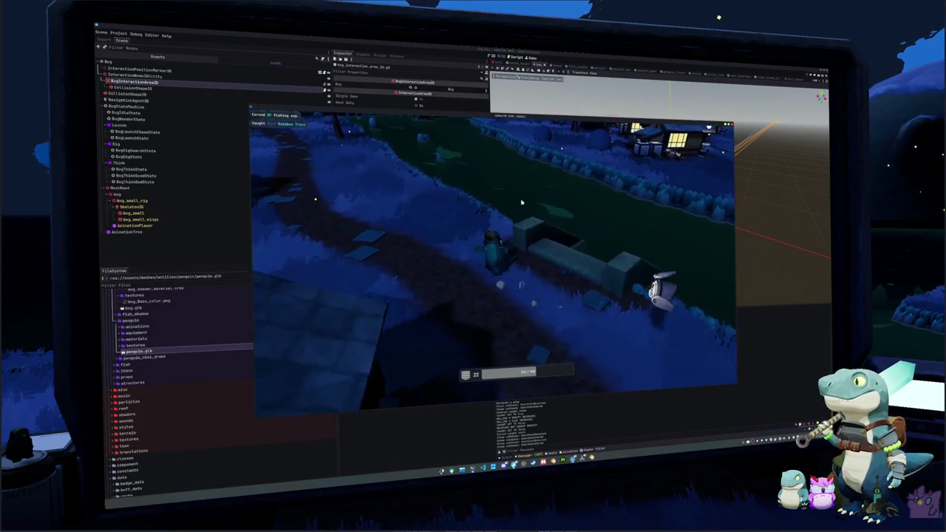
click(621, 266)
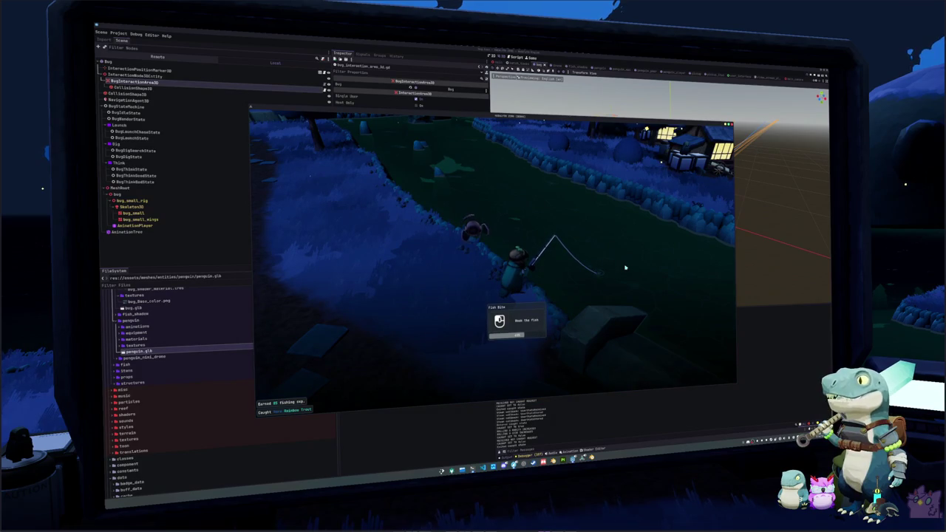
click(625, 267)
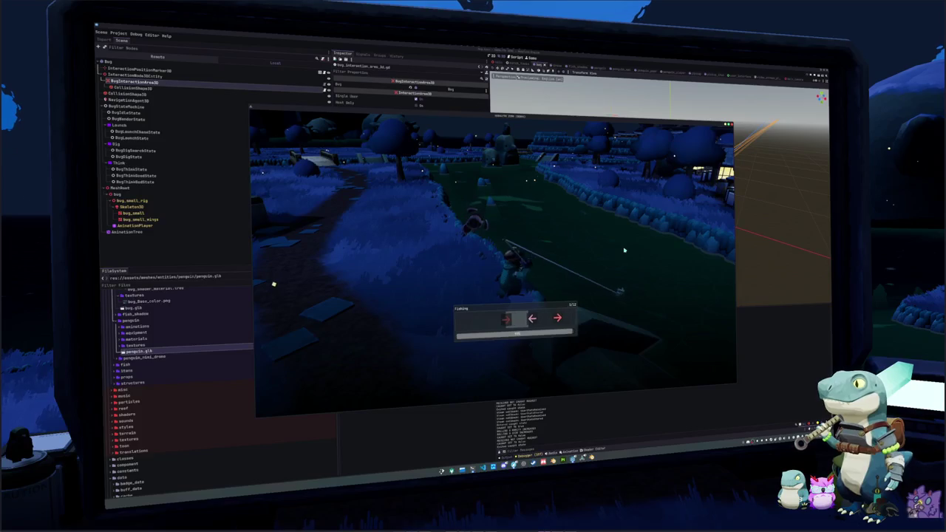
Step: Complete the Right, Right, Left, Down arrow sequence to land the fish and close the popup
key(Right)
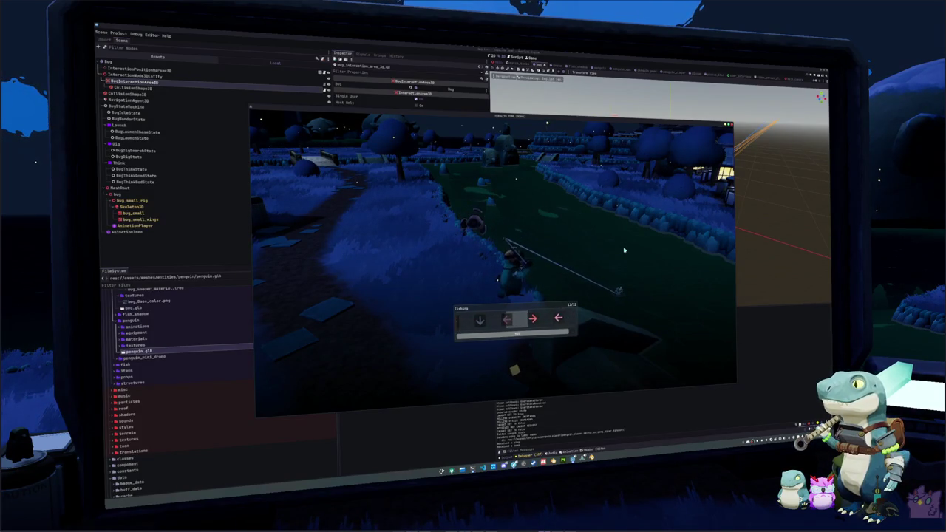
key(Right)
key(Left)
key(Down)
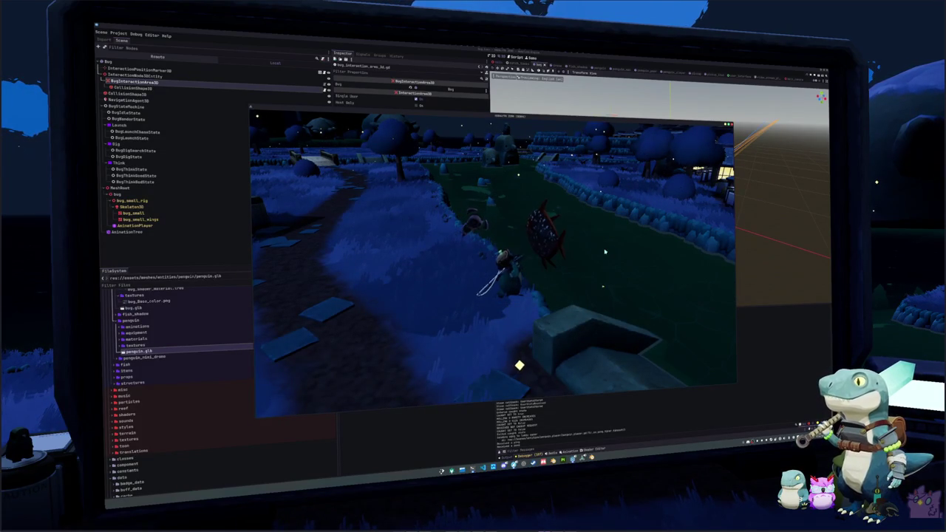
key(w)
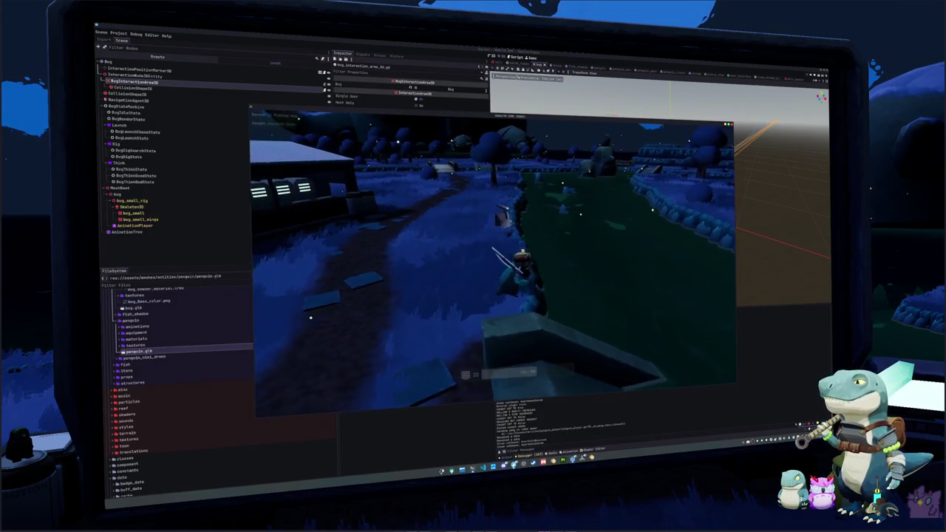
Step: Walk along the field edge and cast the line into the water again
key(w)
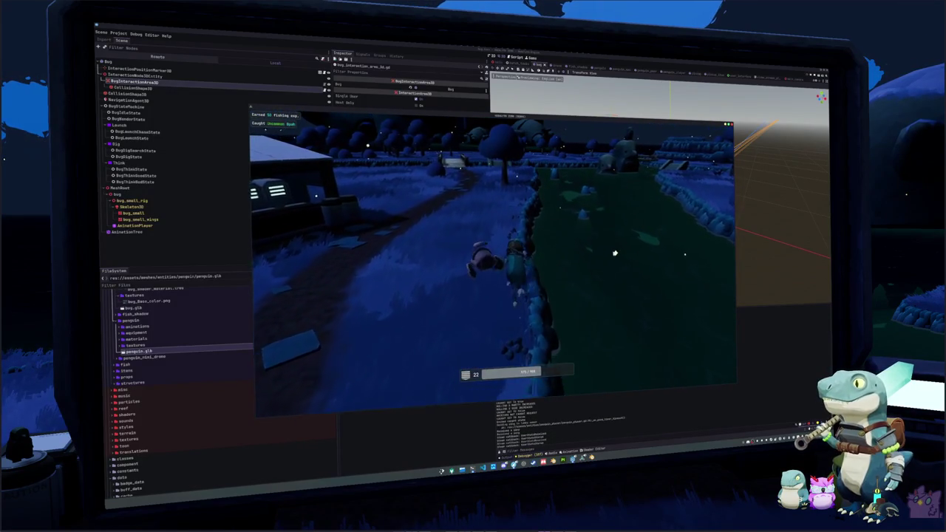
key(w)
click(591, 265)
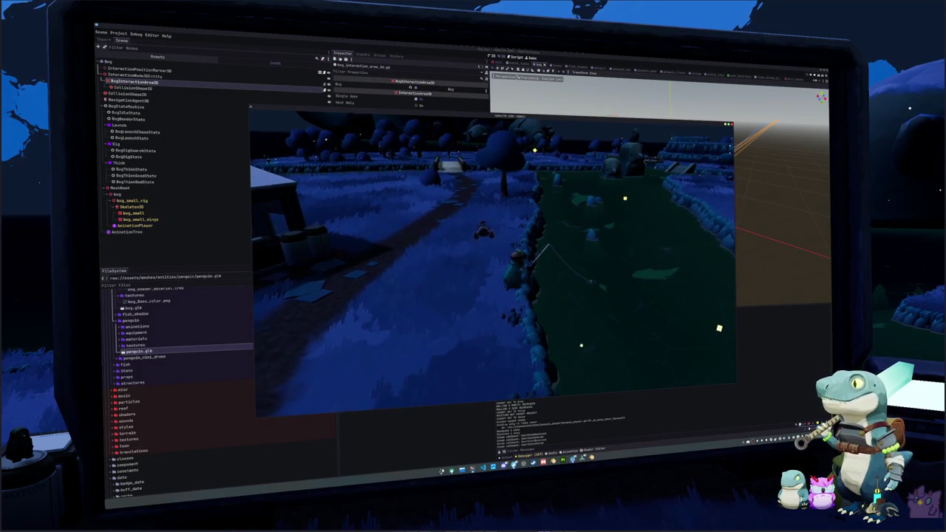
Step: Reel in, recast, and hit Left, Down, Up, Up to land the Pacific Sardine, closing its popup
click(591, 303)
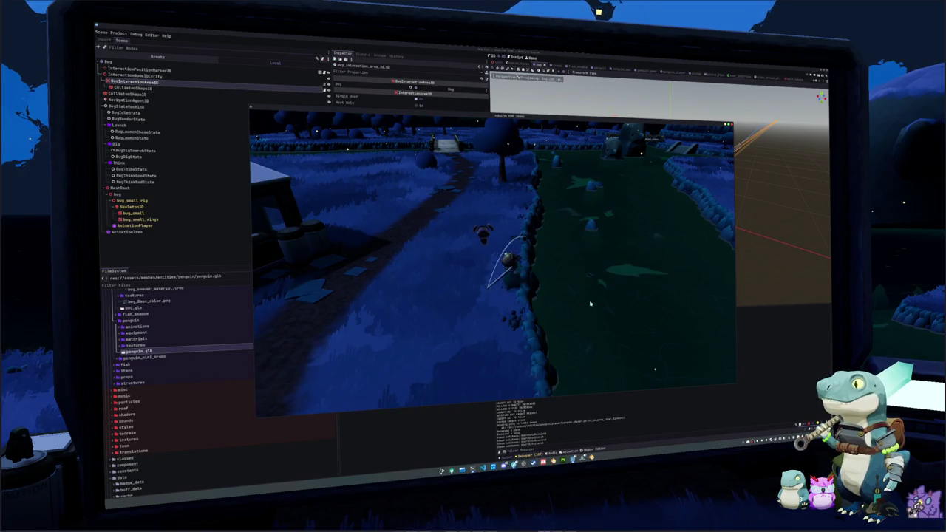
click(581, 317)
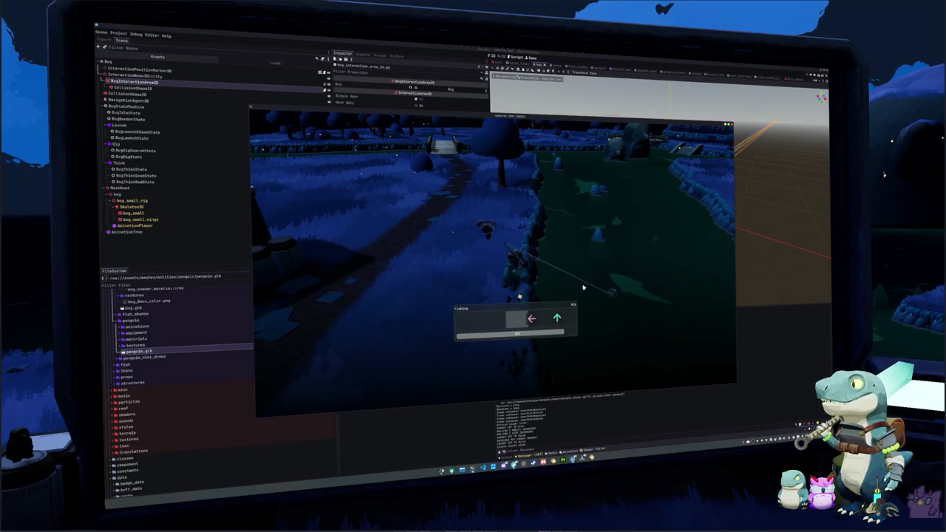
key(Left)
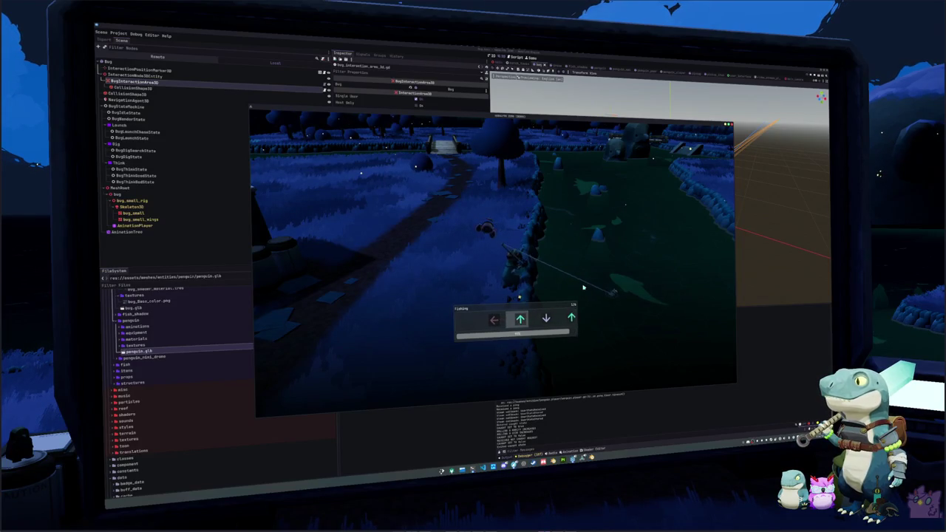
key(Down)
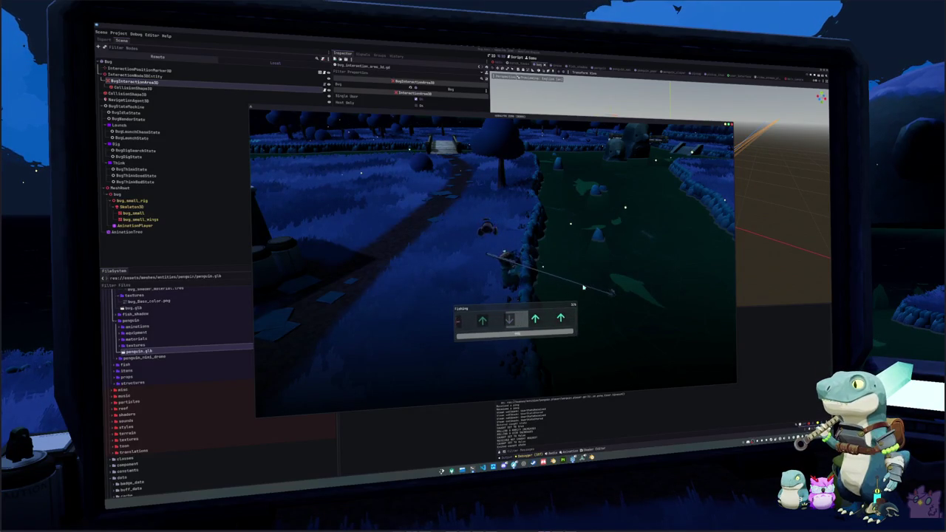
key(Up)
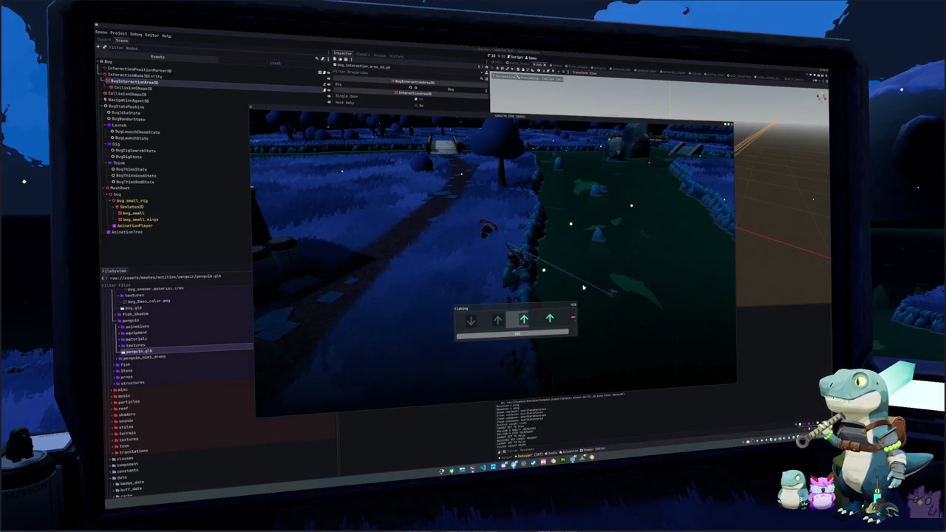
key(Up)
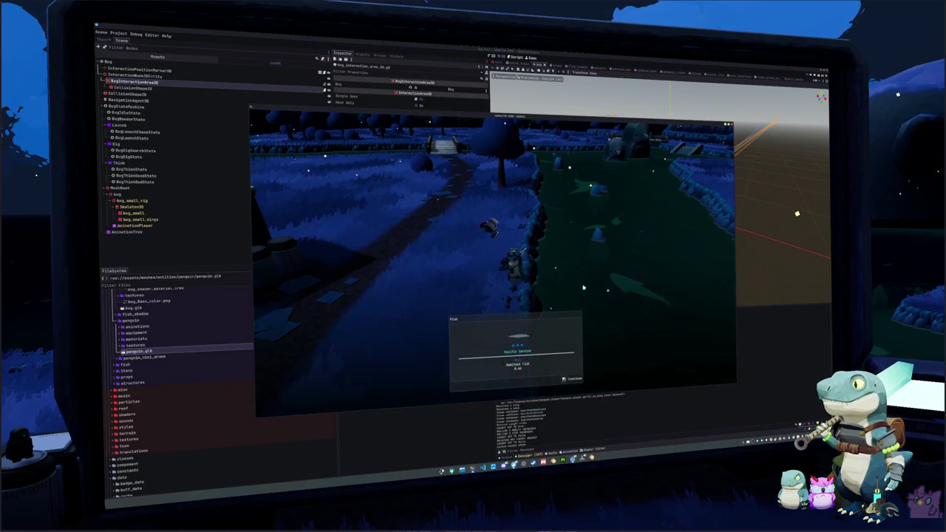
key(e)
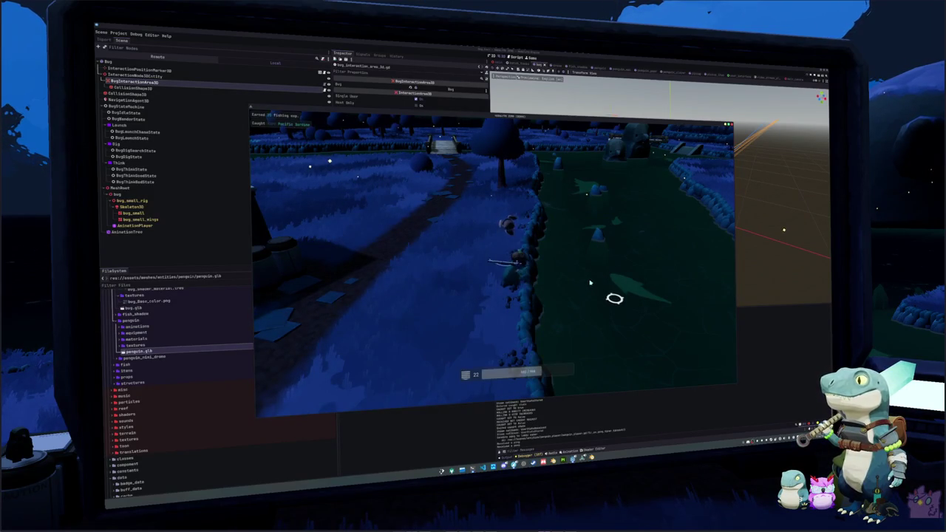
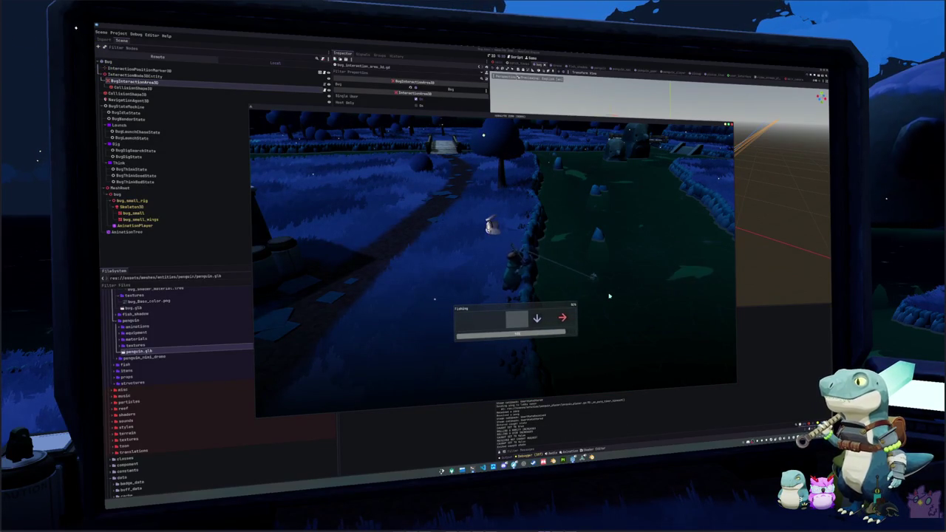
Step: Answer the Right, Up and Left arrow prompts in the fishing minigame
key(Right)
key(Up)
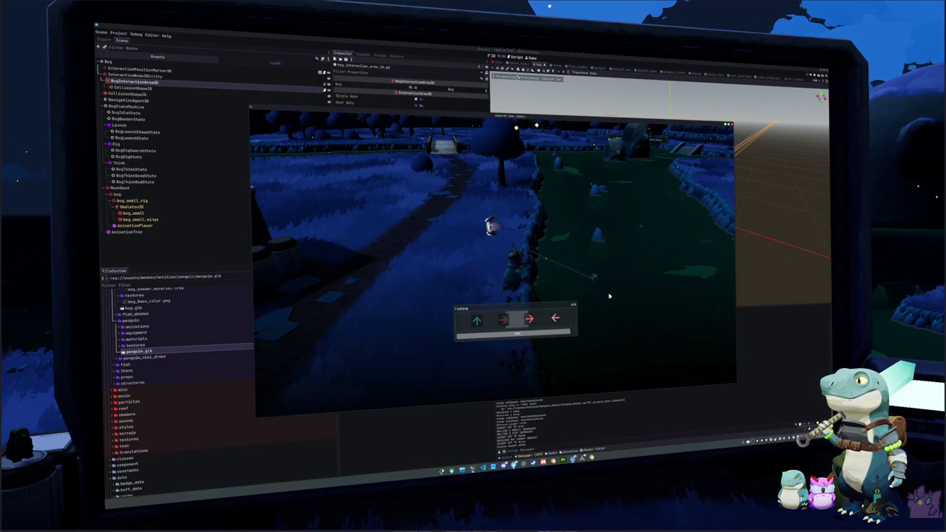
key(Left)
key(Left)
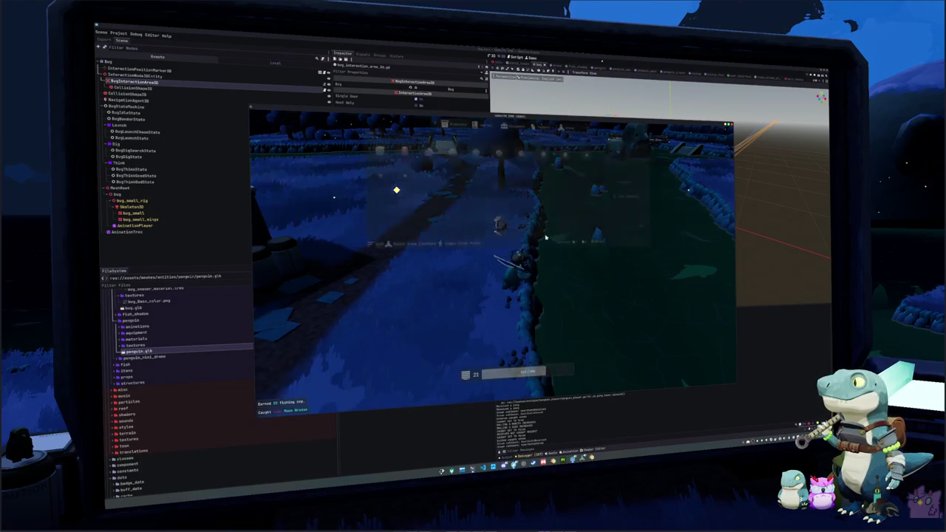
Step: Open the game's Settings from the escape menu, then close it again
key(Escape)
click(515, 255)
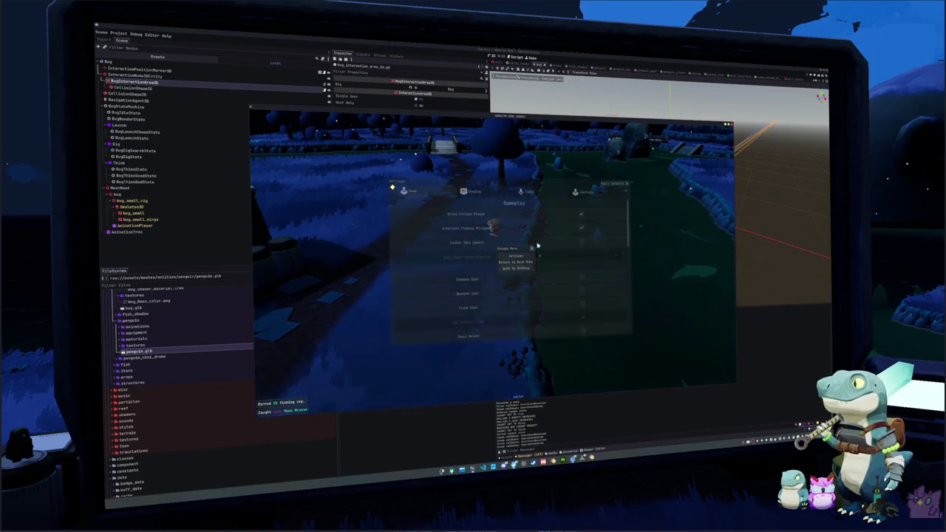
key(Escape)
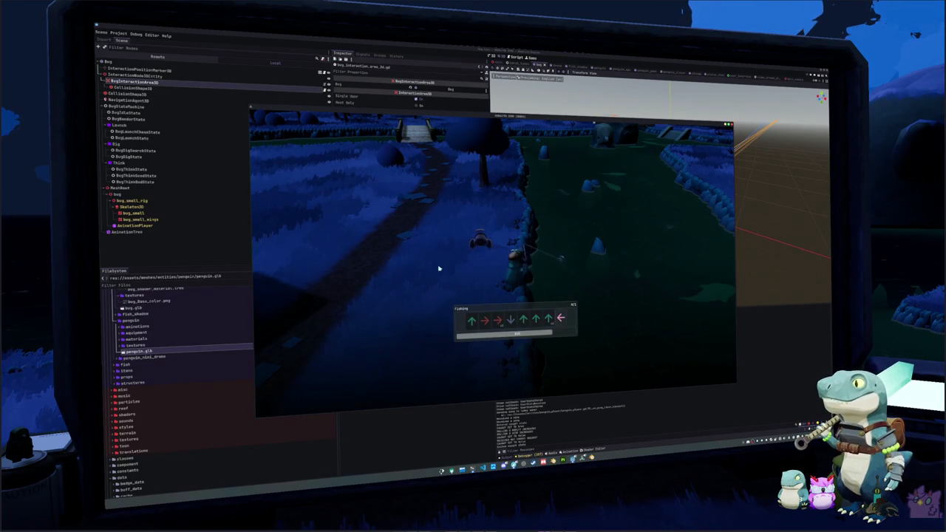
Step: Finish the arrow sequence with two Left presses to land the Fathead Minnow
key(Left)
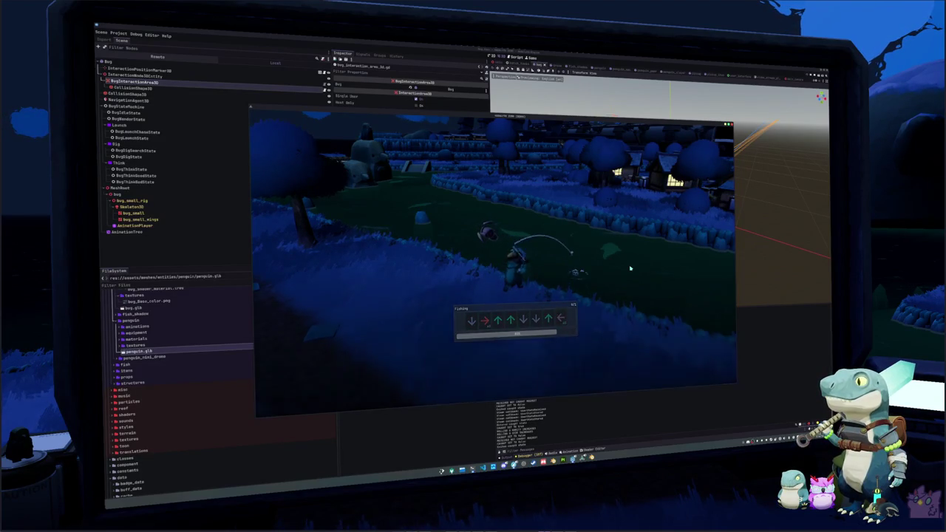
key(Left)
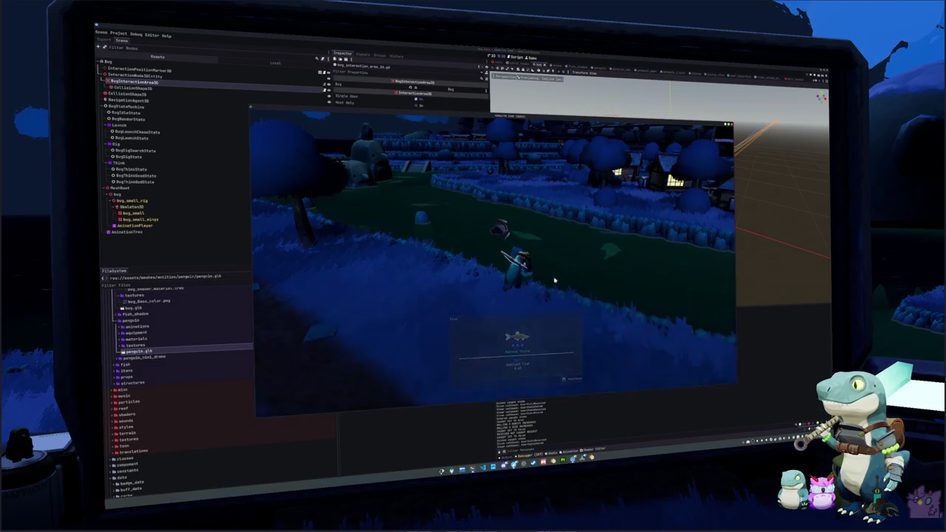
key(w)
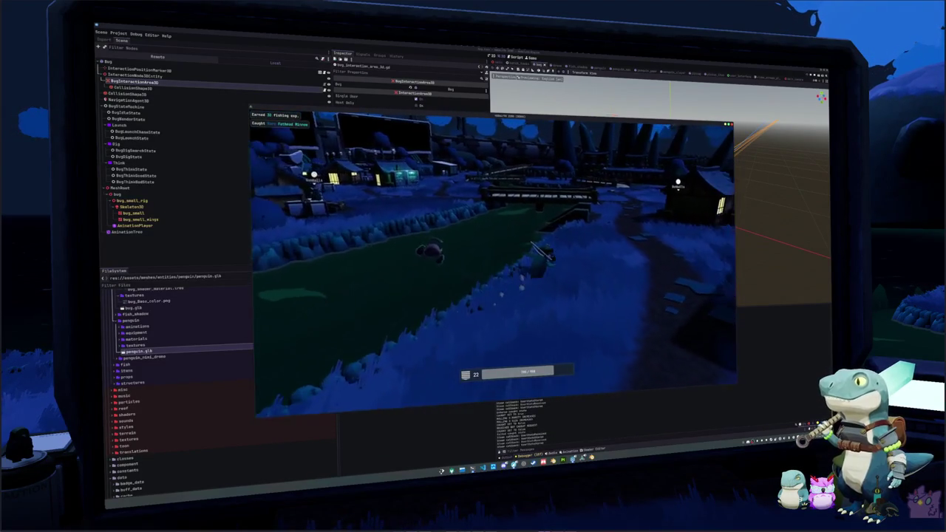
Step: Walk across the bridge to the vending machines and sell all the caught fish
key(w)
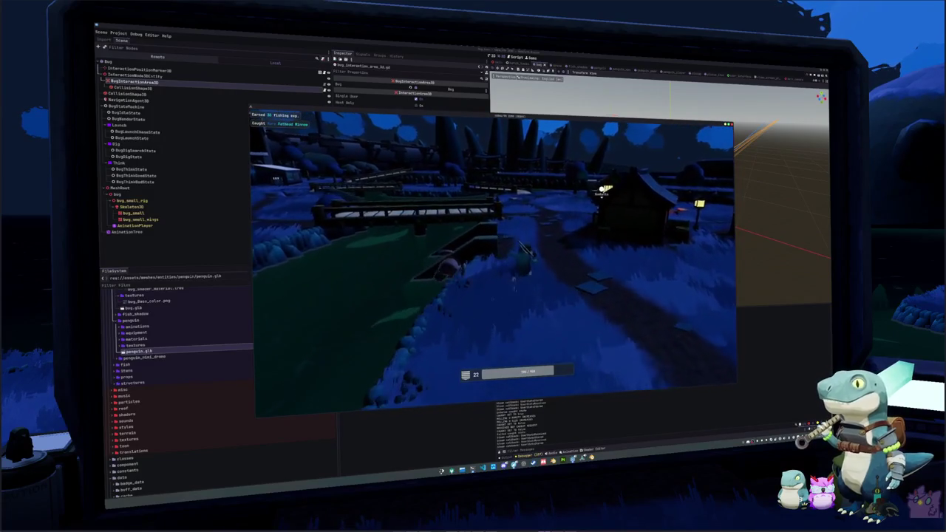
key(w)
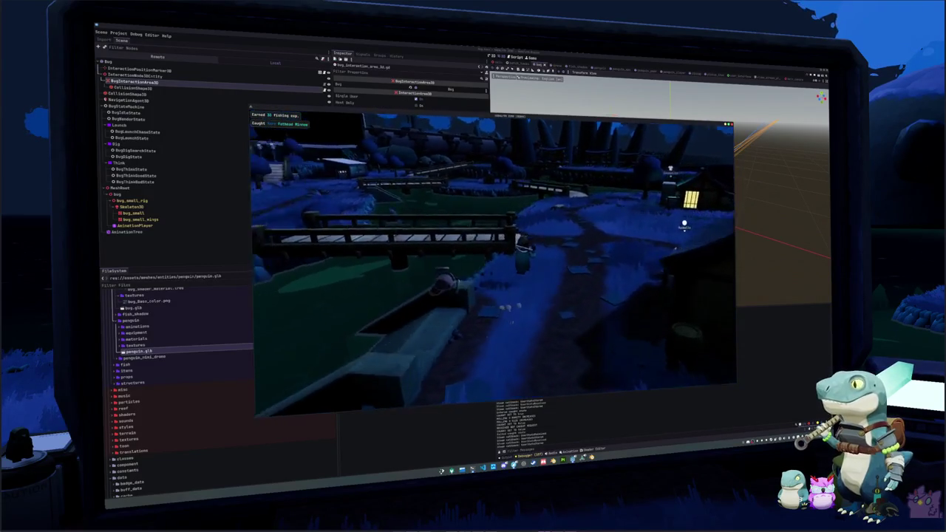
key(w)
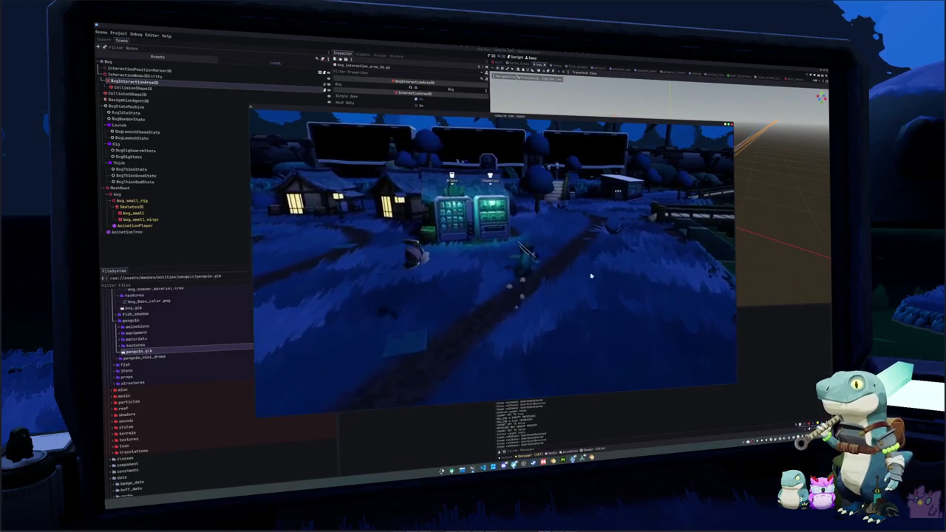
key(w)
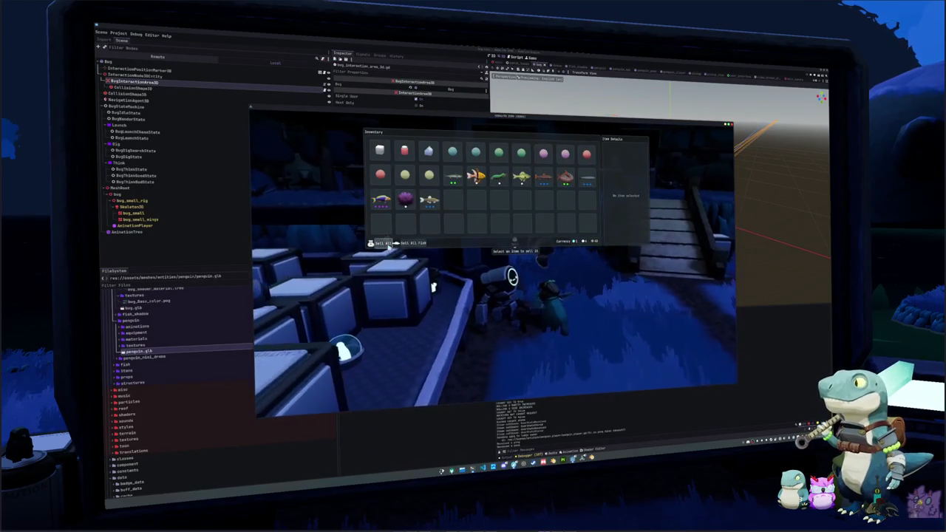
click(415, 245)
key(Escape)
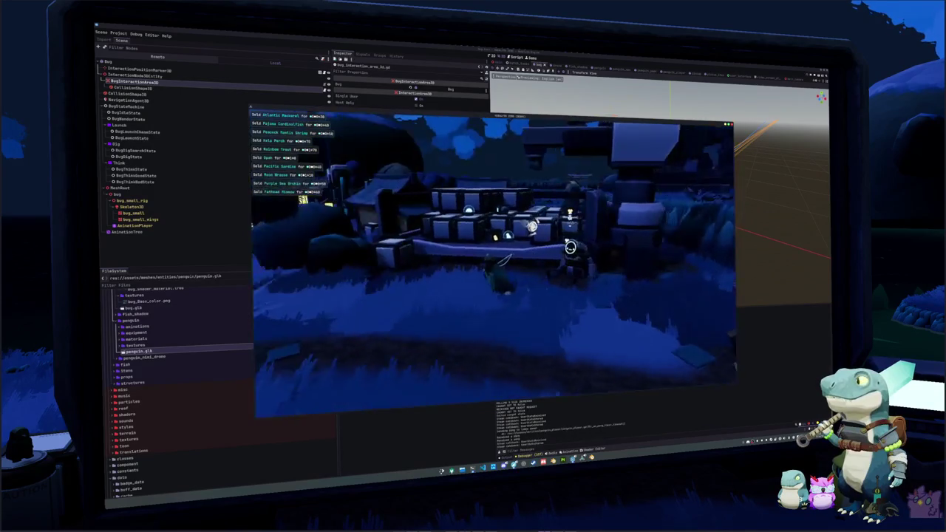
Step: Walk along the village path toward the lit houses and reopen the inventory
key(a)
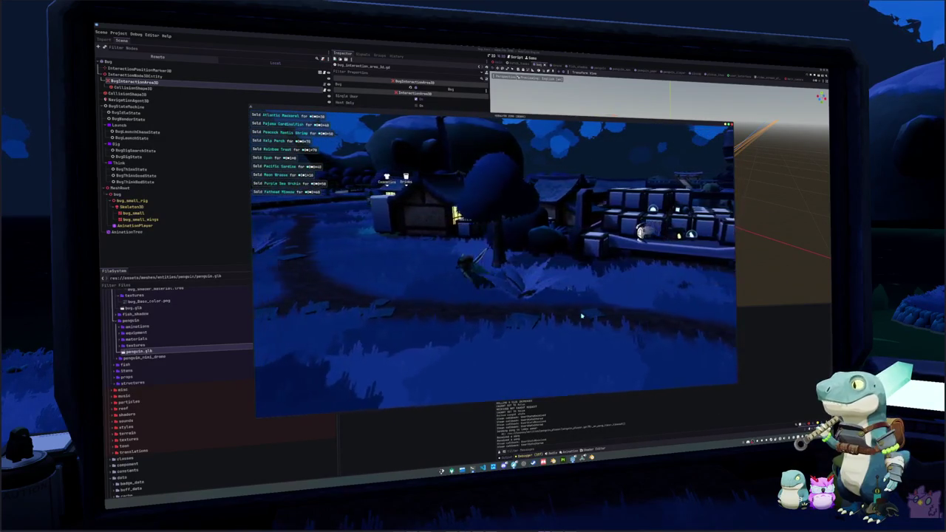
key(a)
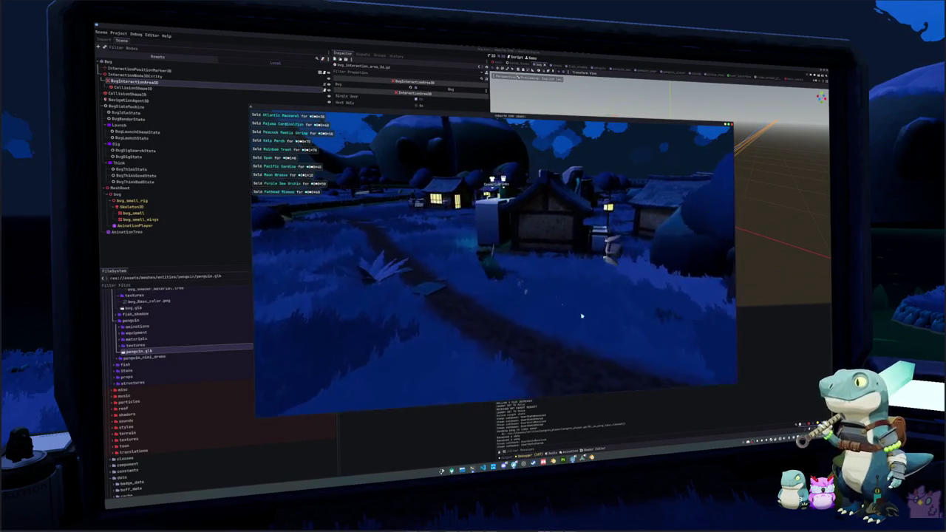
key(w)
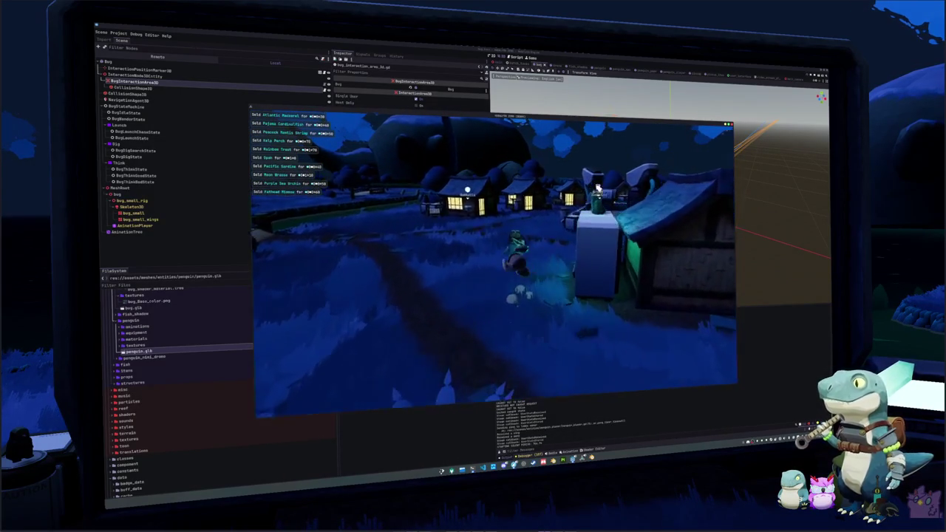
key(i)
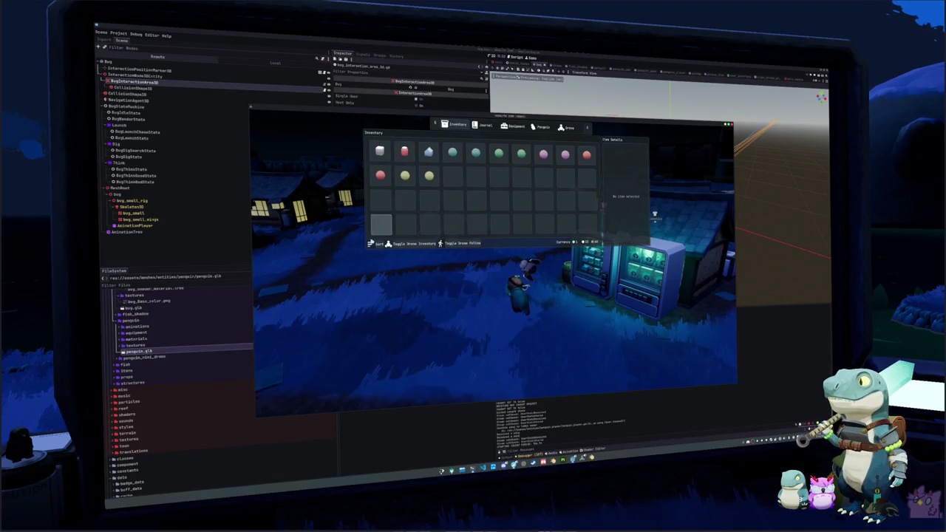
Step: Browse the fish grid sections in the Journal tab, then dismiss the overlay
click(484, 125)
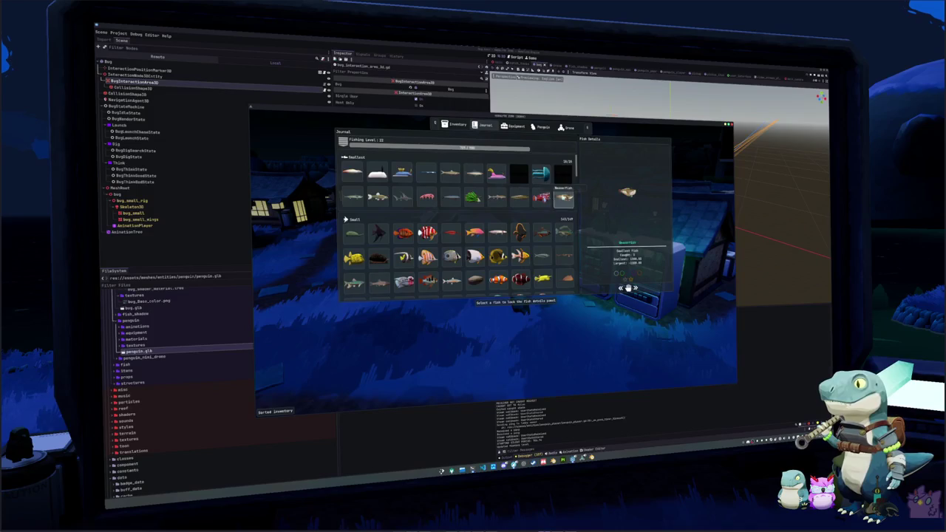
scroll(456, 253, down, 10)
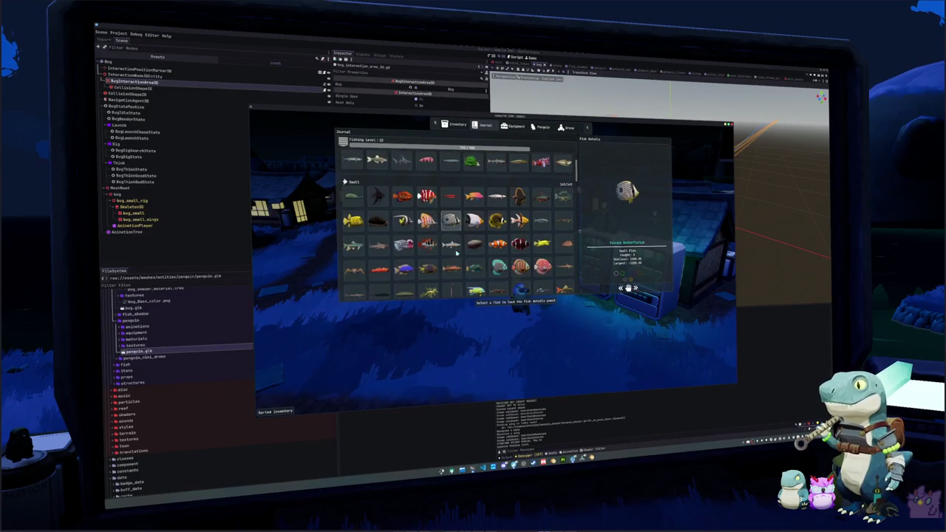
scroll(517, 222, up, 5)
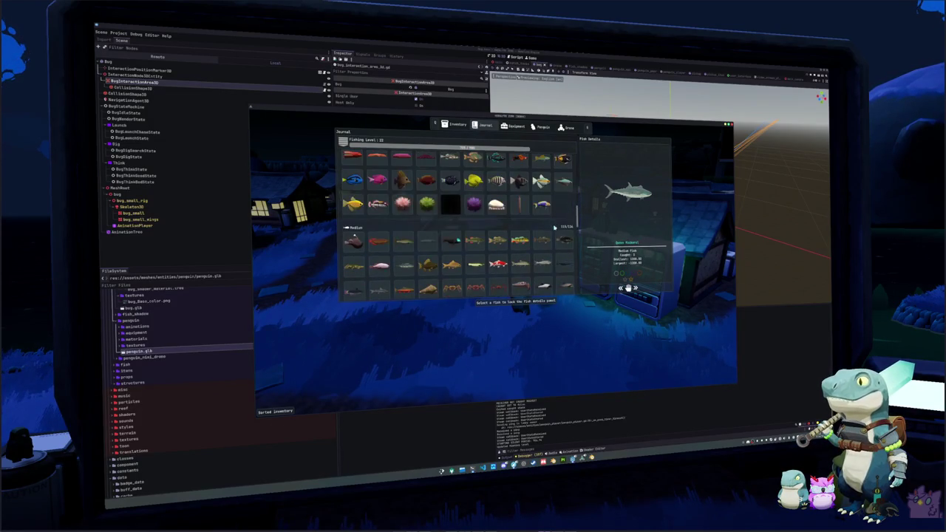
scroll(517, 214, down, 5)
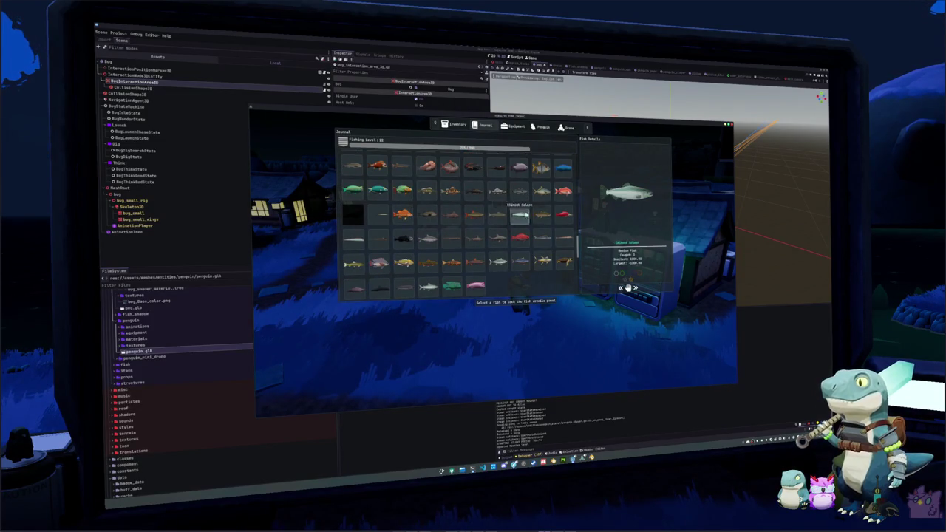
scroll(405, 217, down, 3)
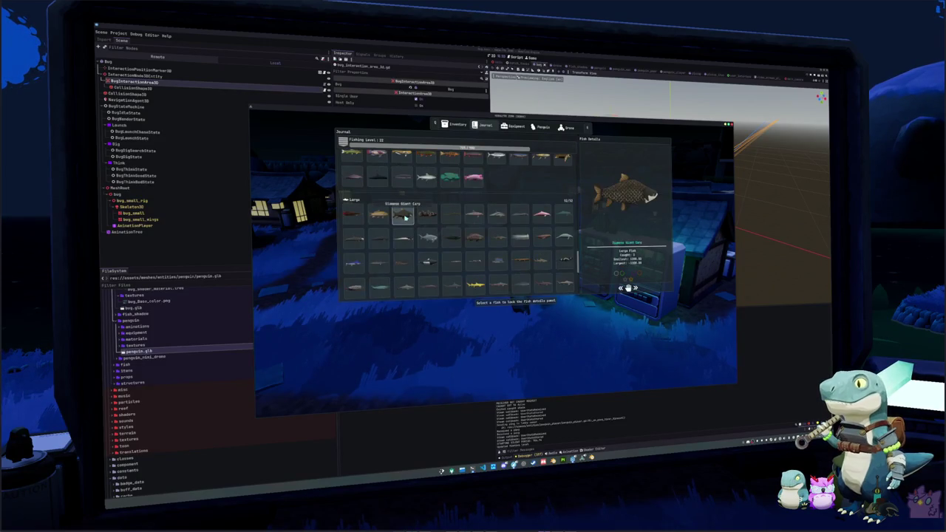
scroll(487, 216, down, 3)
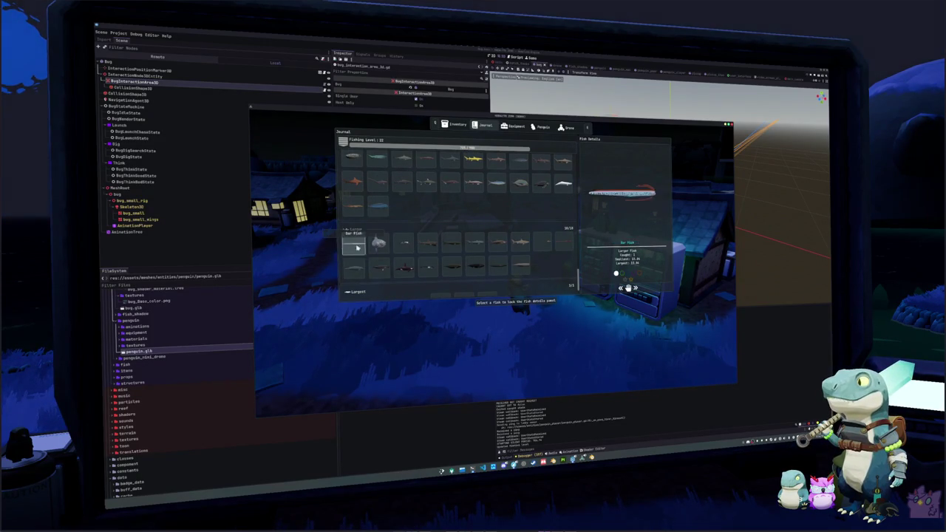
key(Escape)
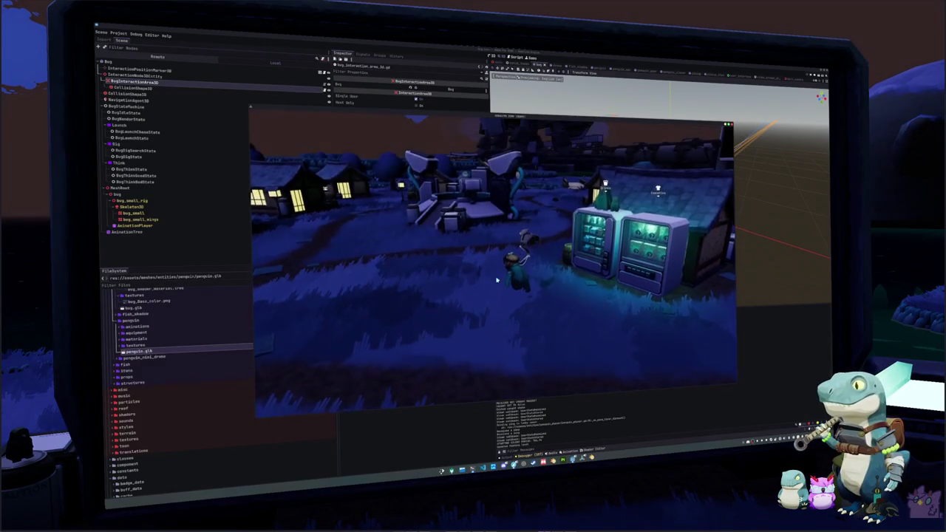
Step: Quit the game to desktop and select the BugInteractionArea3D node in the Scene tree
key(Escape)
click(516, 269)
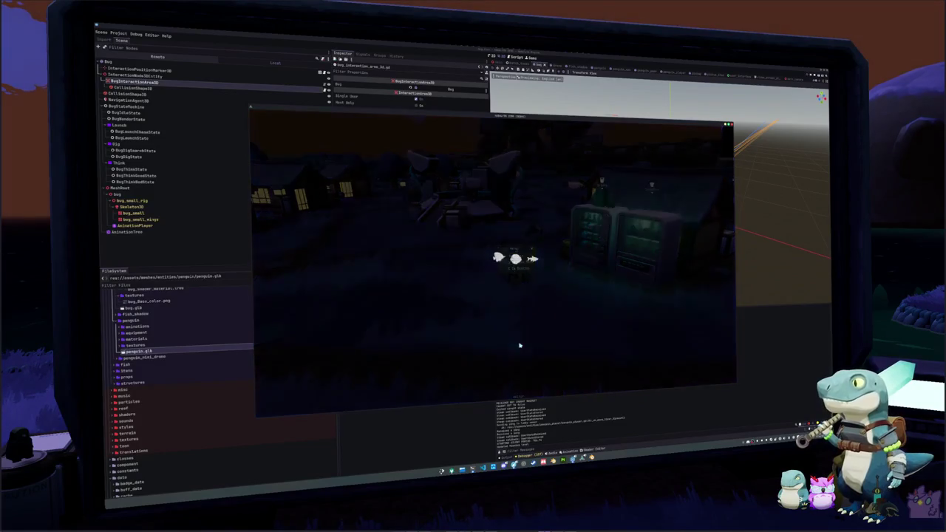
click(602, 258)
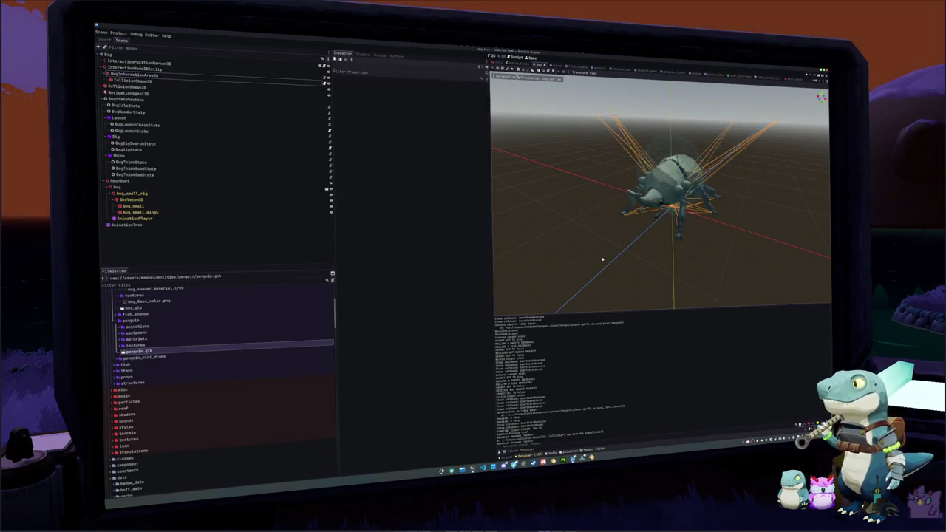
click(247, 79)
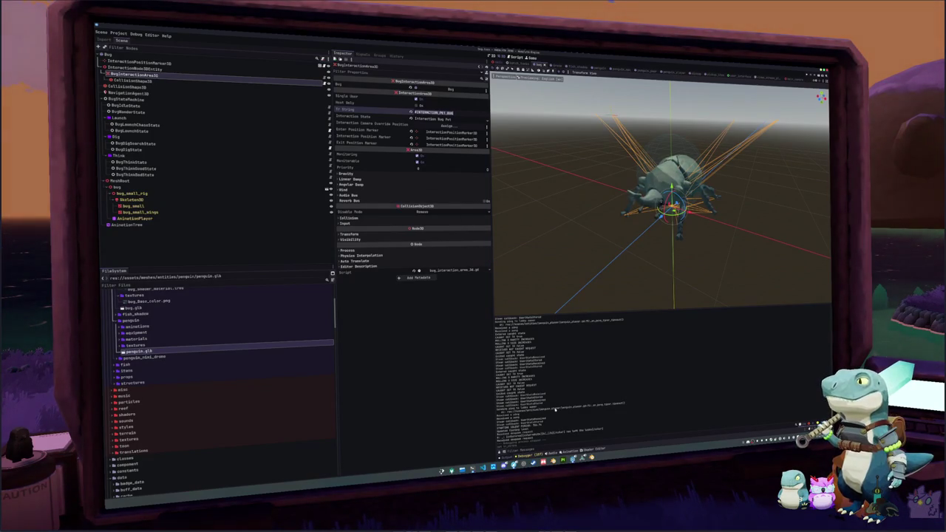
Step: Launch LibreOffice by searching 'libre' in the application launcher
key(super)
text(libre)
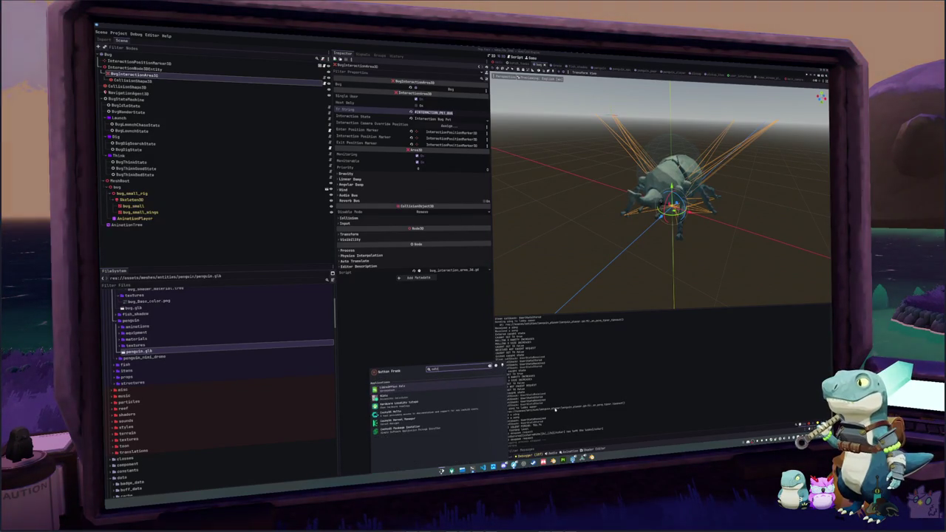
key(Return)
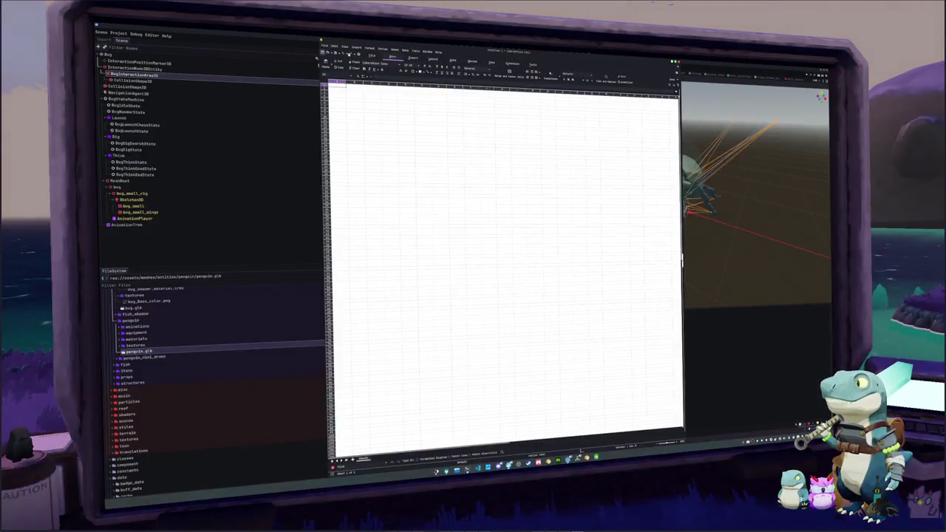
Step: Open a recently used translations CSV in Calc and confirm the text import
click(324, 45)
mouse_move(347, 71)
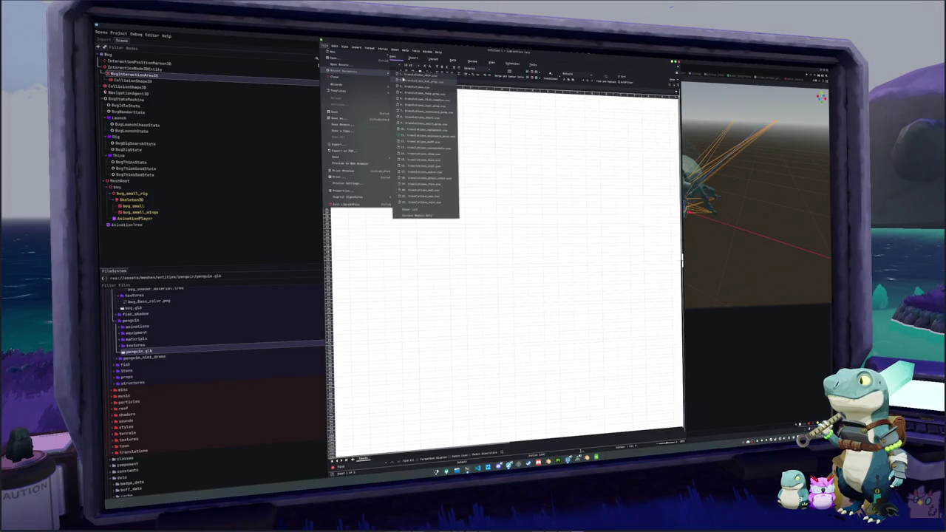
click(408, 86)
click(551, 321)
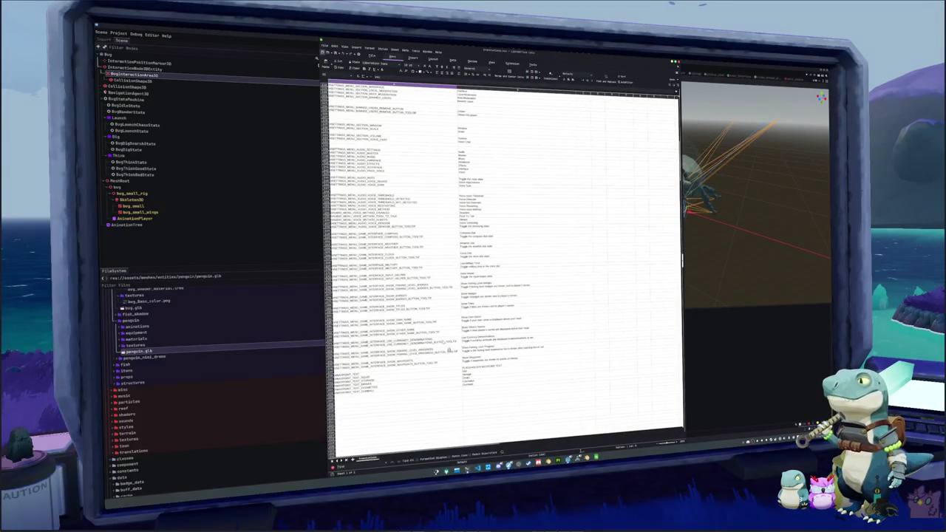
Step: Review the INTERACTION_EXIT_SITTING, DEFAULT and SCREEN key rows and their texts, then return to Godot
key(Return)
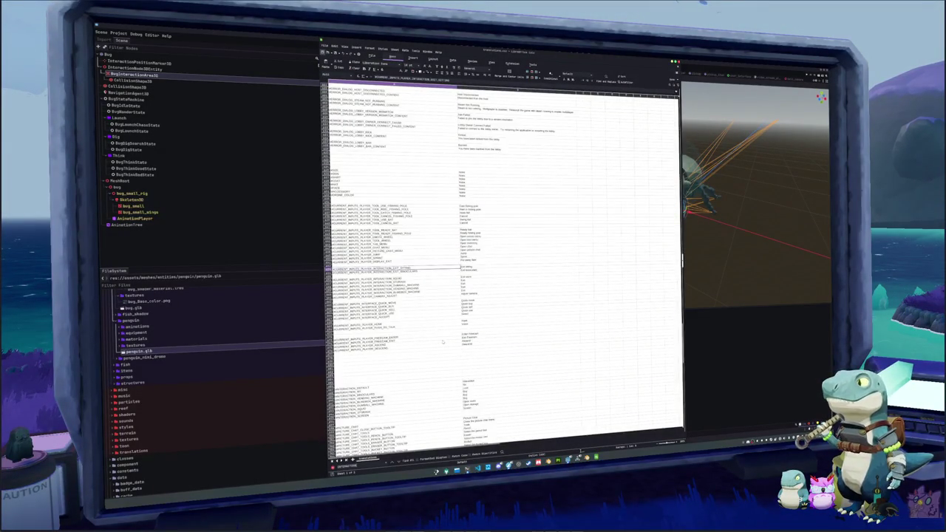
key(Down)
key(Down)
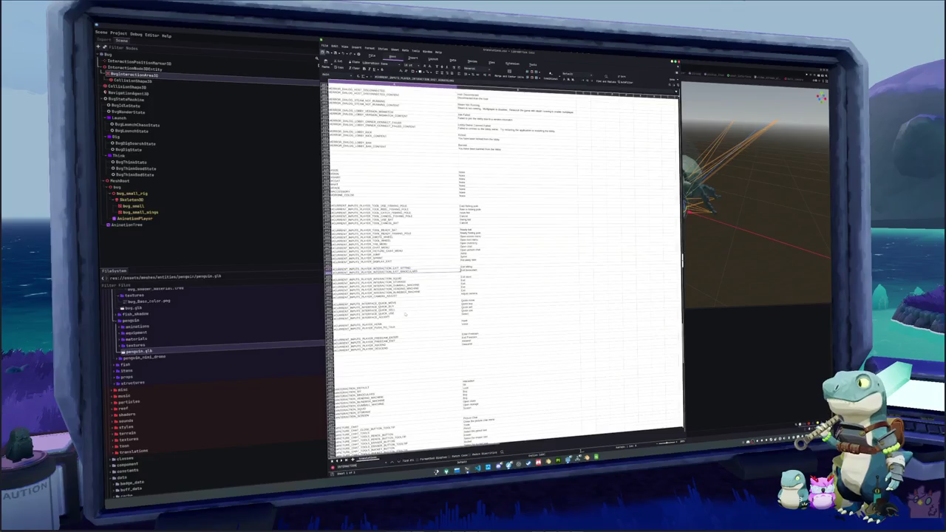
key(Down)
key(Down)
key(Return)
scroll(406, 314, down, 4)
key(ctrl+Down)
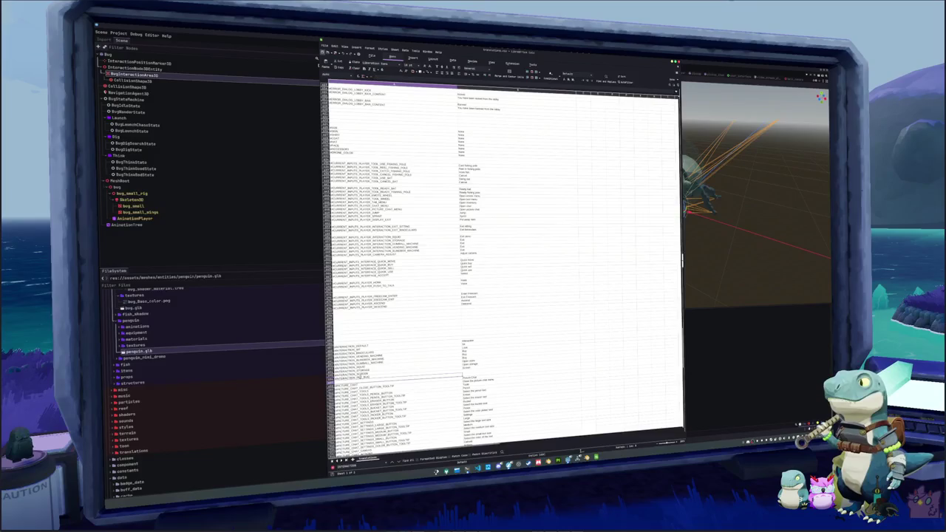
key(Right)
click(521, 367)
click(348, 377)
key(alt+Tab)
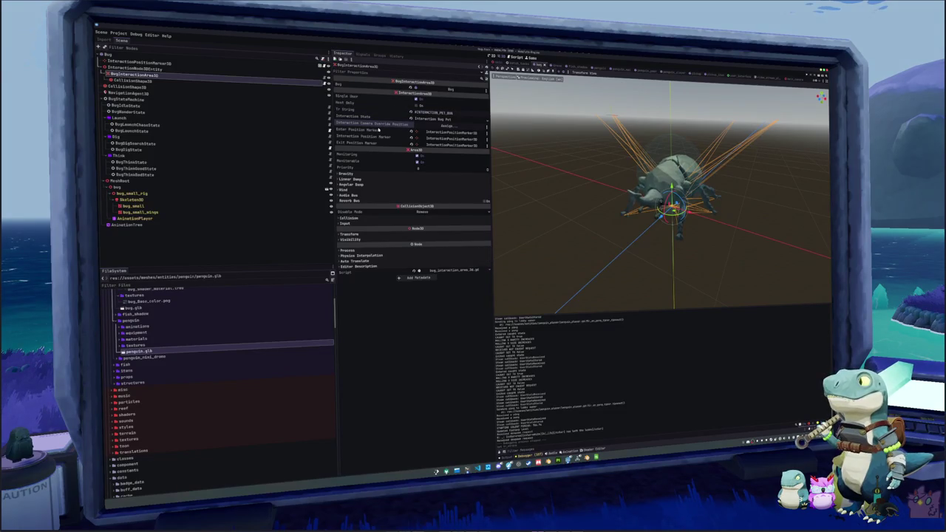
Step: Inspect the InteractionNode3DEntity, CollisionShape3D and BugThinkState nodes, then switch to VS Code
click(148, 68)
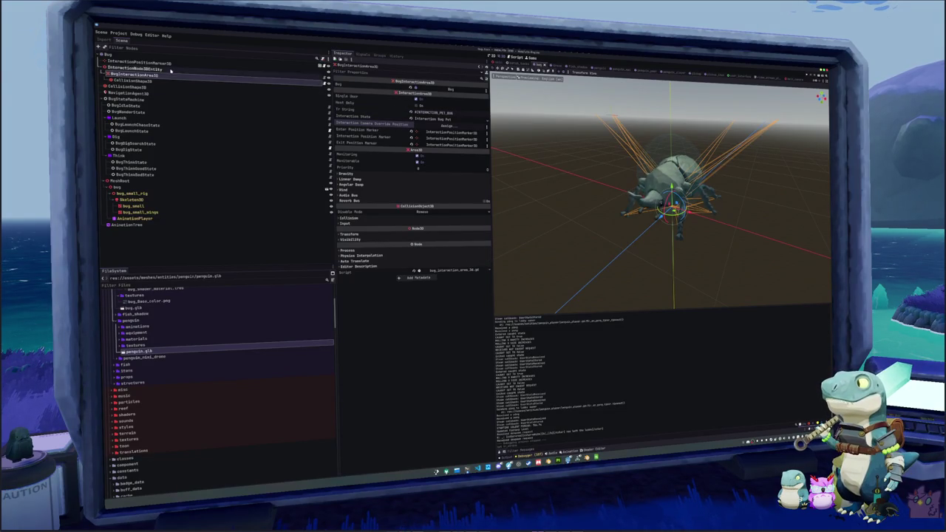
click(170, 87)
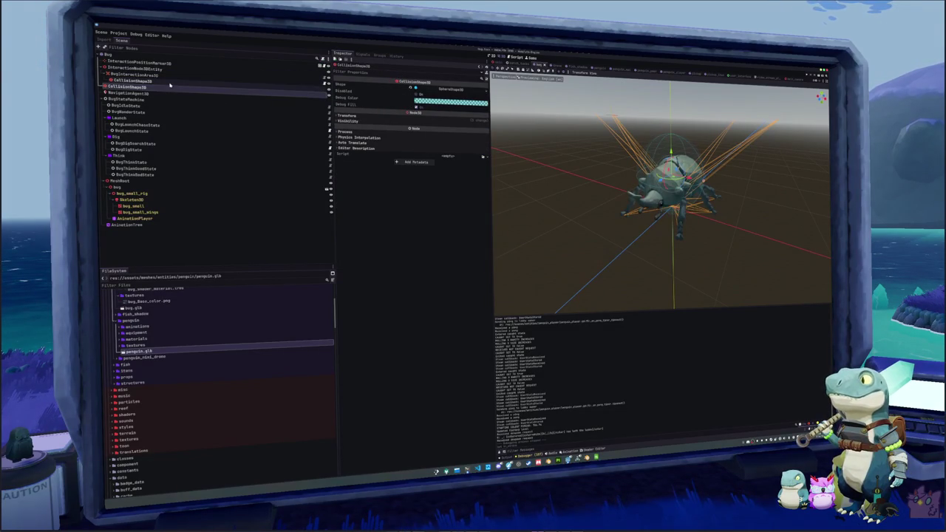
key(Up)
key(Up)
key(Up)
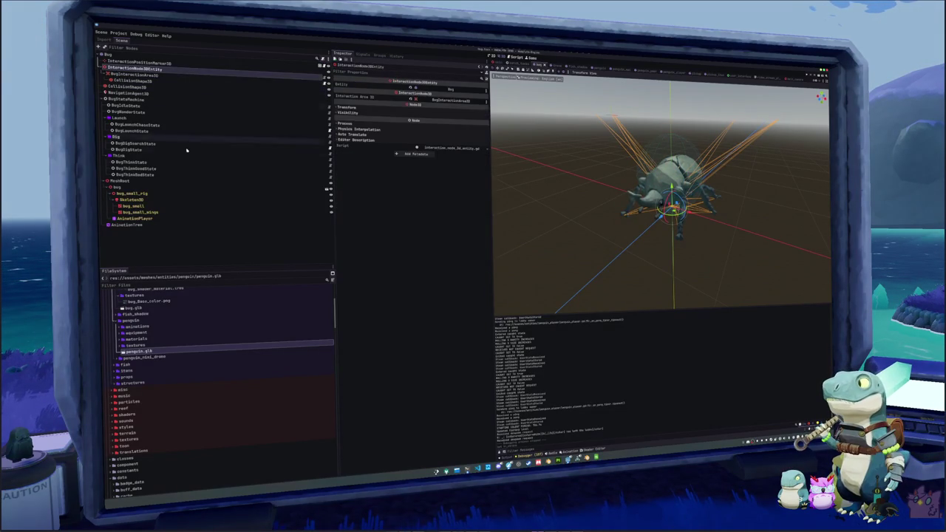
click(199, 164)
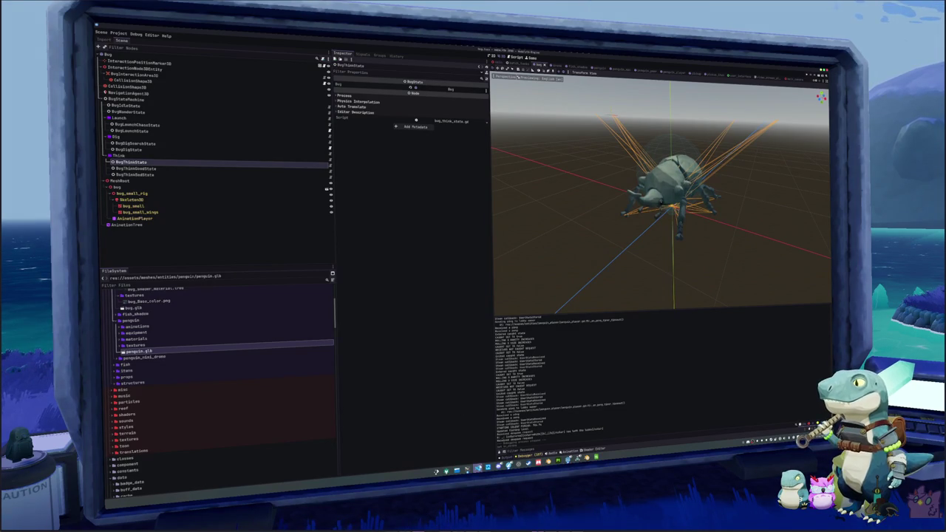
key(alt+Tab)
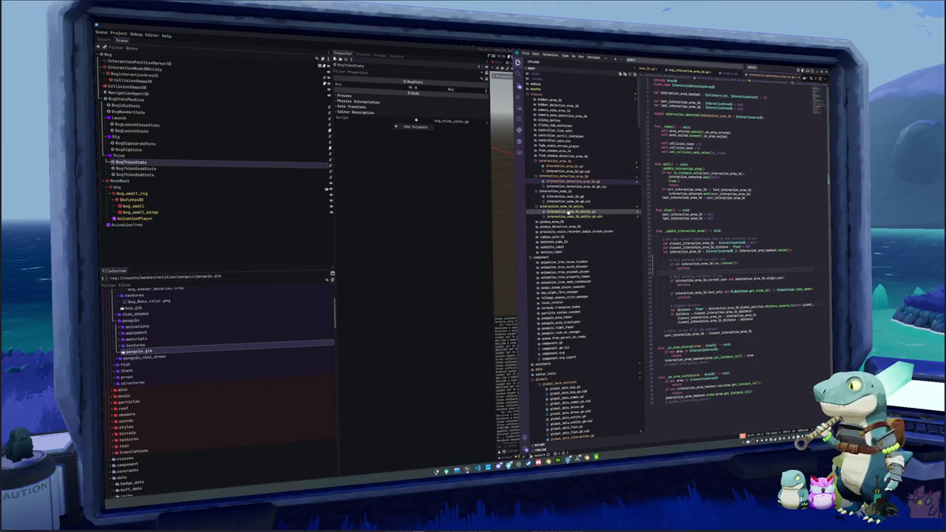
Step: Look through the bug think-state scripts in Explorer and open bug.gd
scroll(564, 309, down, 5)
scroll(563, 309, down, 3)
scroll(563, 311, down, 10)
scroll(563, 310, down, 15)
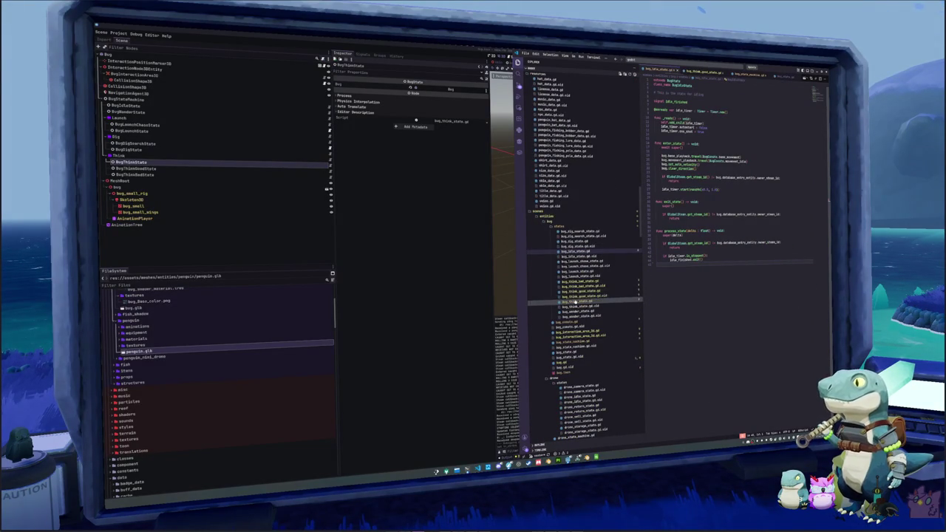
click(576, 292)
click(576, 282)
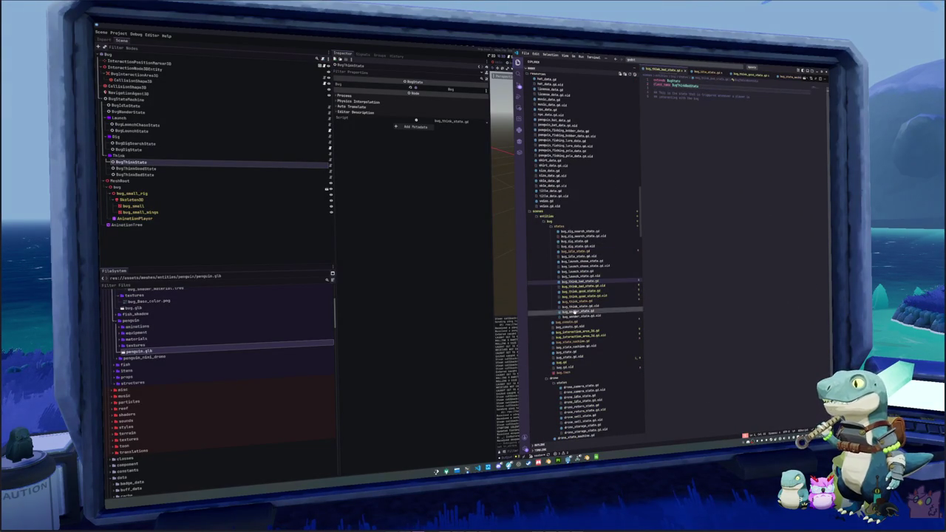
click(581, 295)
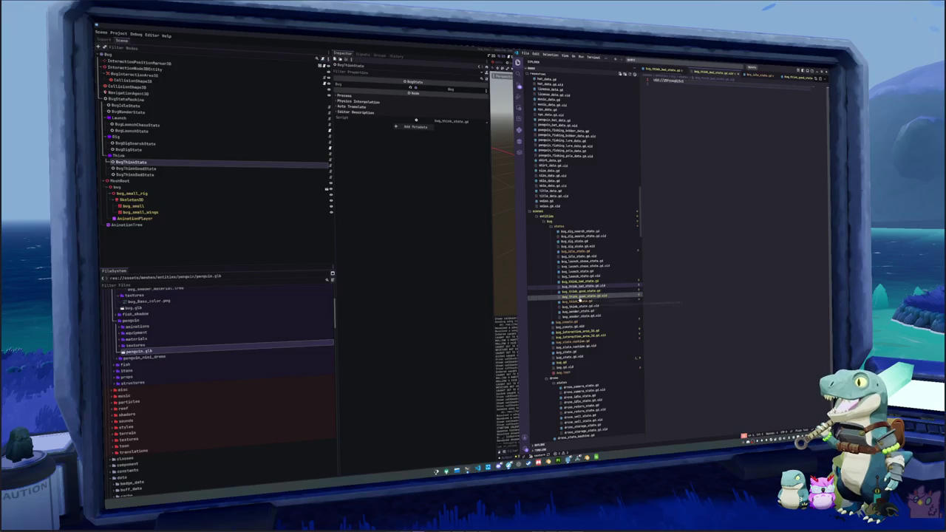
click(579, 302)
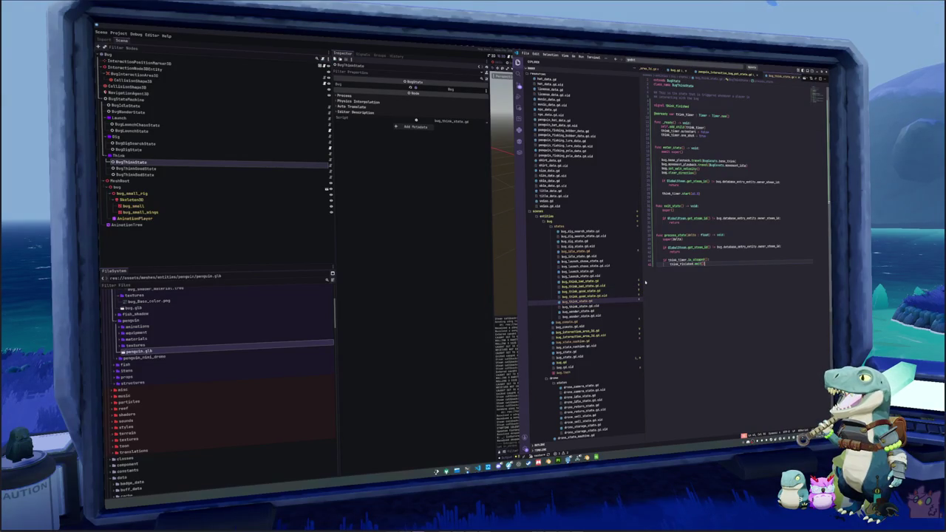
click(580, 331)
click(563, 362)
Step: Add 'signal think_endeded' and 'signal think_bad_started' below think_started in bug.gd
double_click(674, 94)
key(End)
key(Return)
text(signal think_ended)
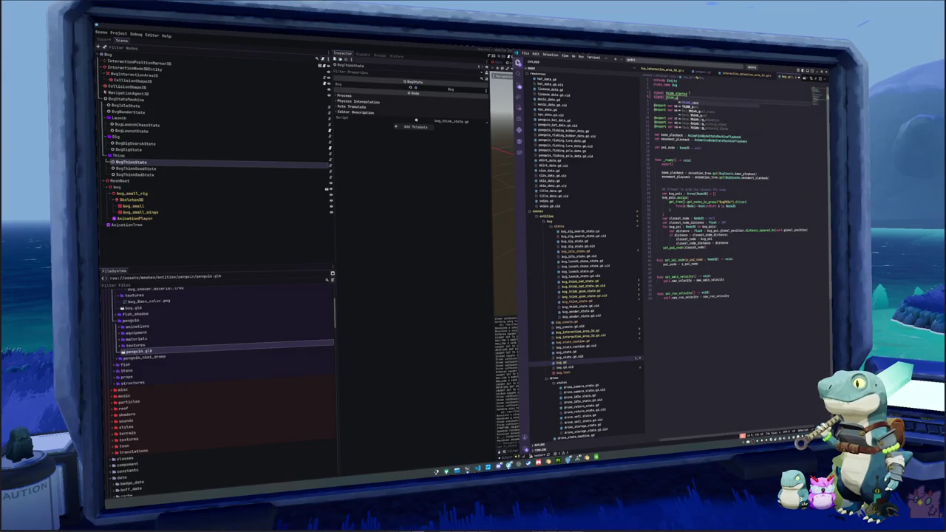
text(ed)
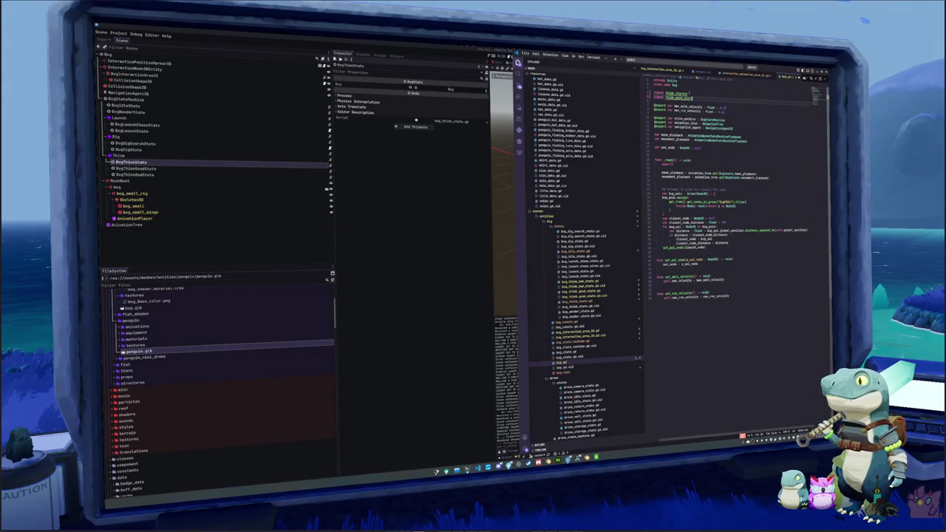
key(Return)
text(signal think)
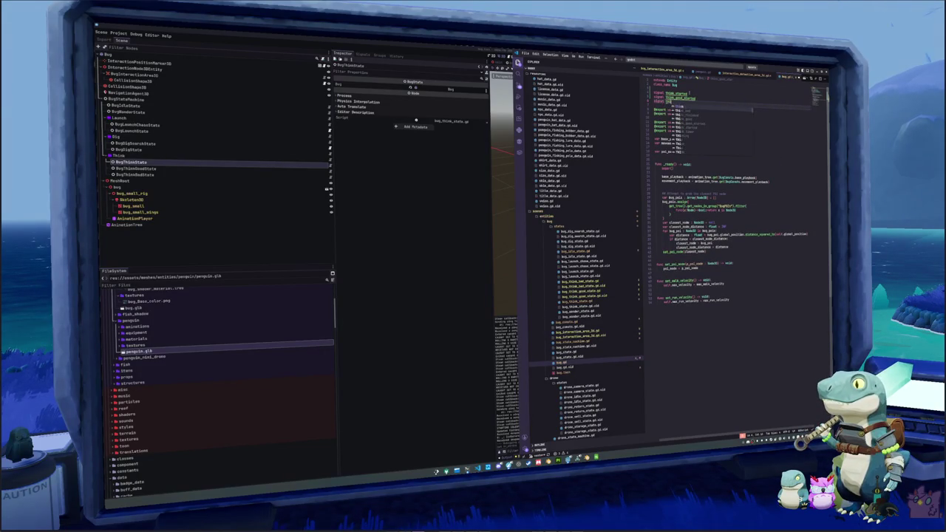
text(_bad)
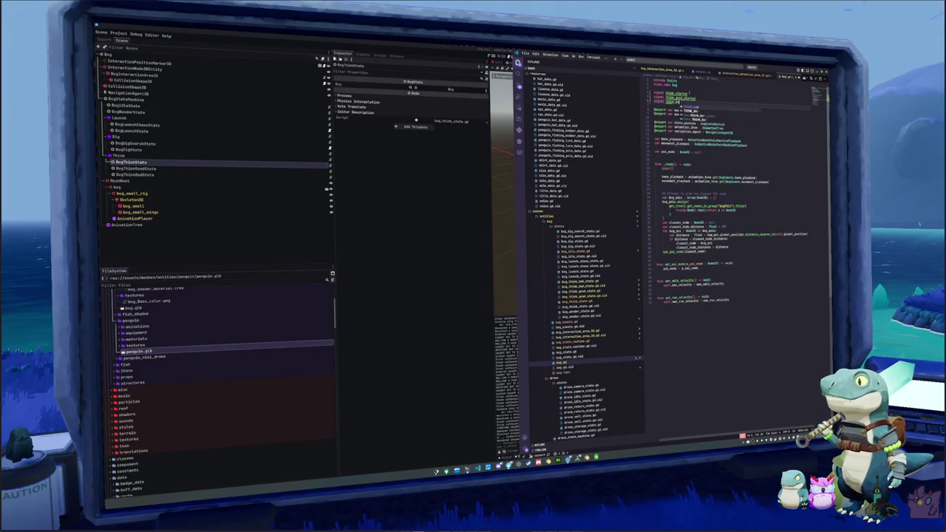
text(_started)
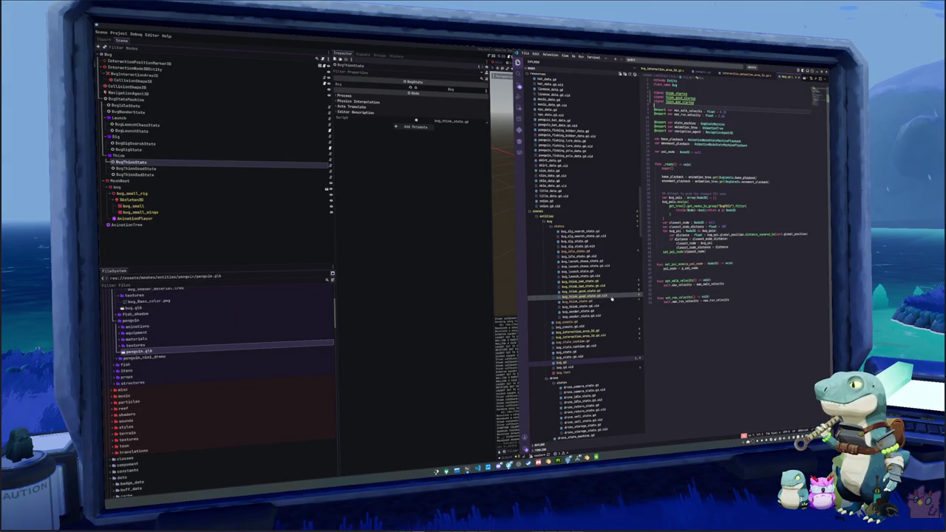
Step: Open the BugThinkBadState script, then bug_think_good_state.gd
click(590, 284)
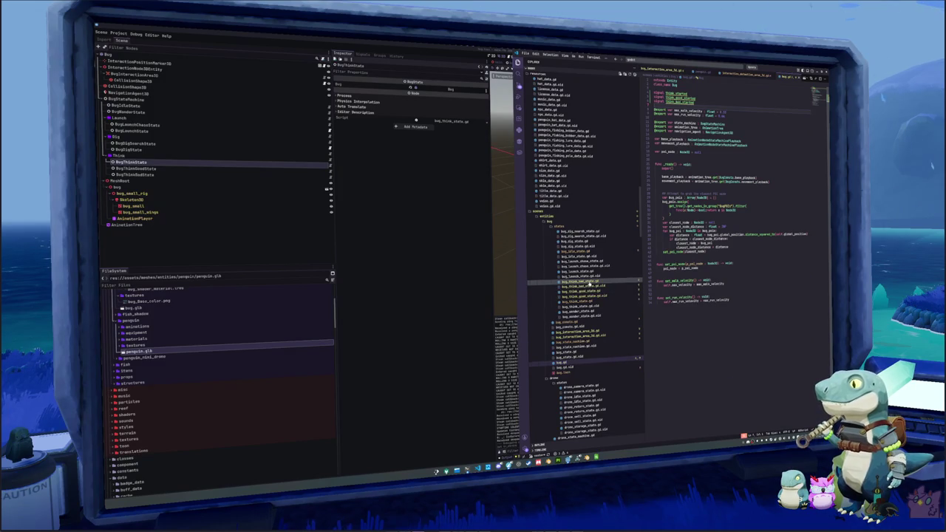
click(587, 291)
click(584, 292)
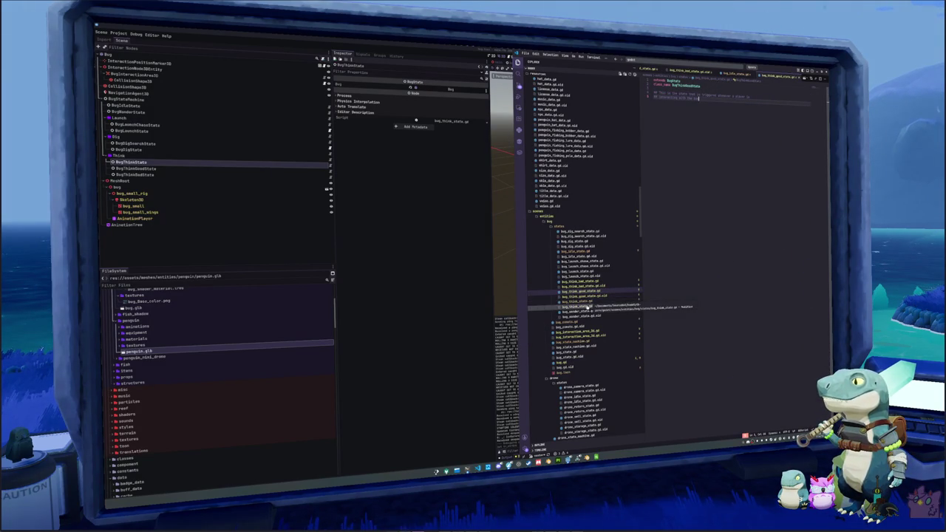
Step: Review bug_think_state.gd, bug_think_bad_state.gd and bug_idle_state.gd
click(587, 303)
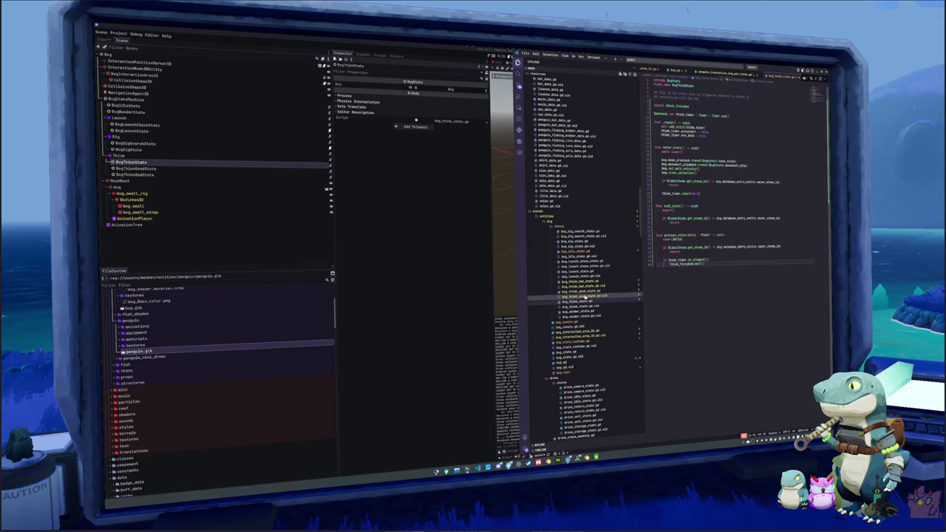
click(583, 282)
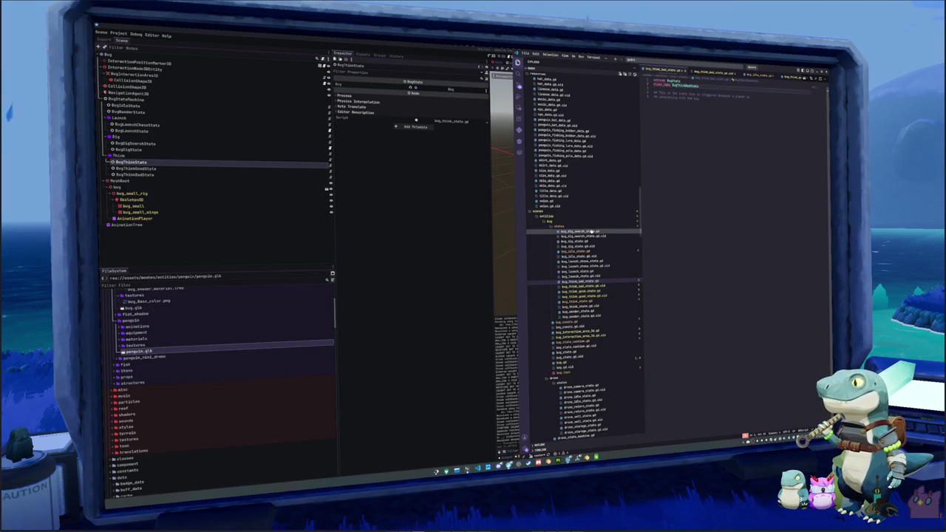
click(579, 251)
click(702, 102)
key(Up)
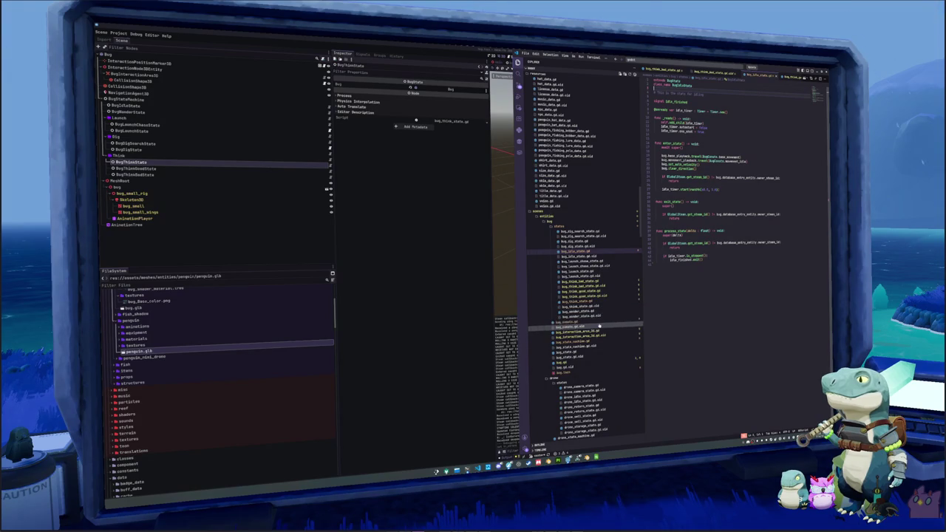
scroll(603, 306, down, 10)
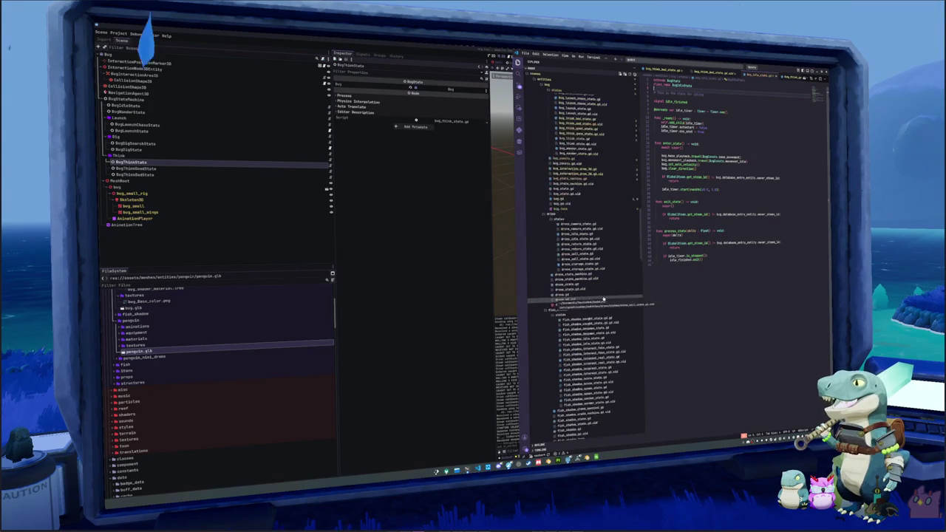
scroll(603, 300, down, 8)
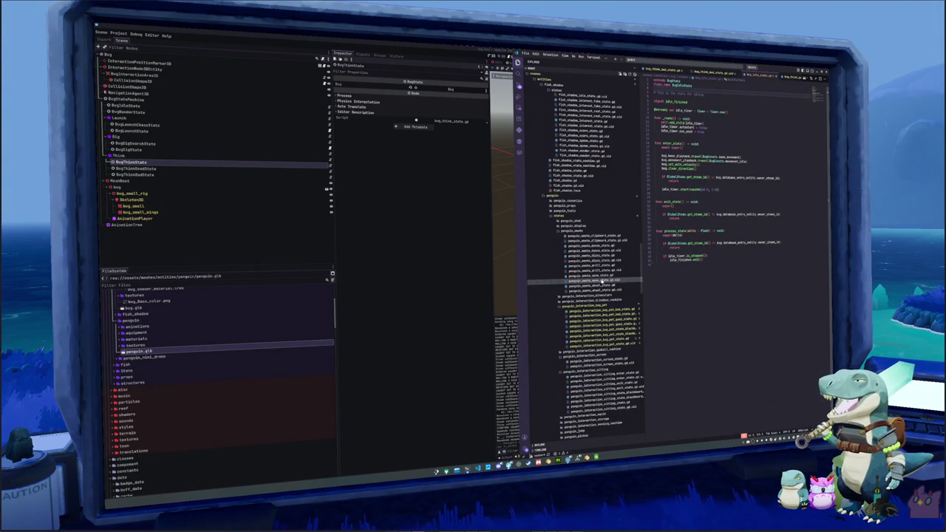
Step: Copy all the code of penguin_emote_wave_state.gd and open bug_think_bad_state.gd
click(603, 275)
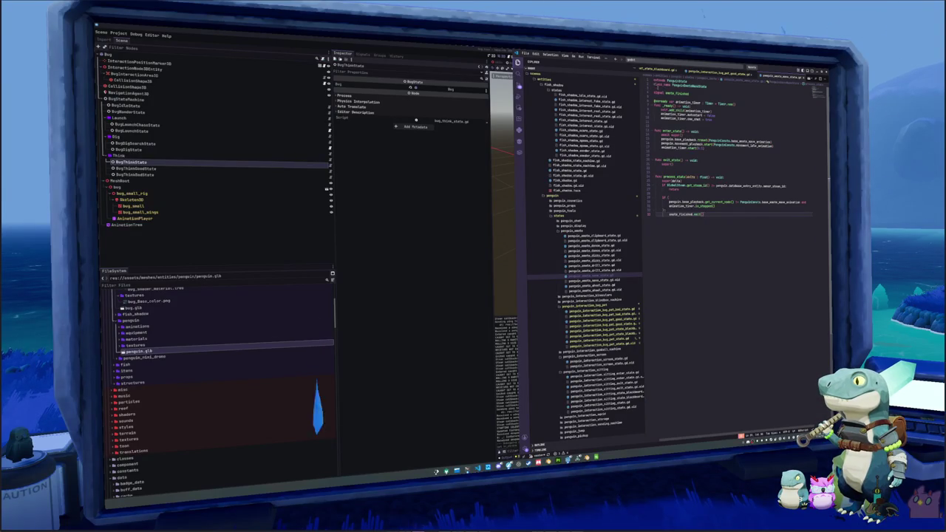
key(ctrl+a)
scroll(612, 299, up, 5)
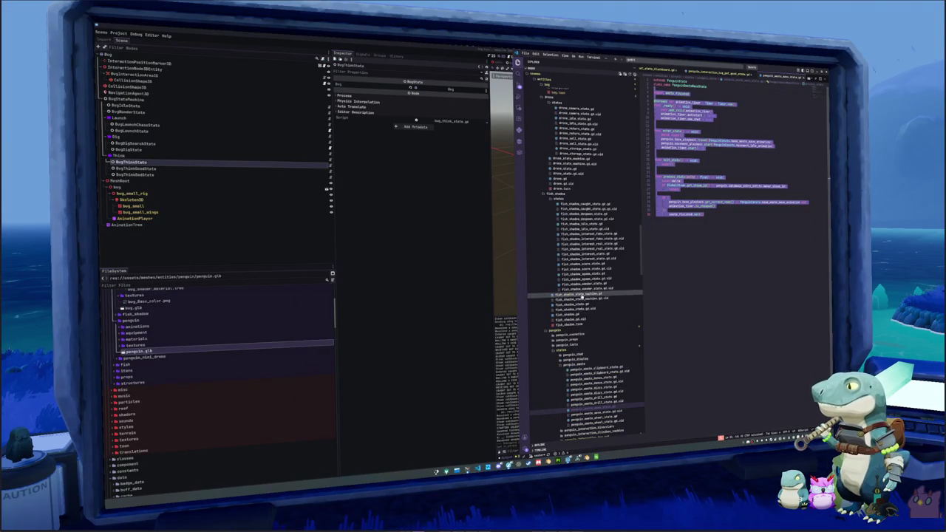
scroll(582, 291, up, 5)
scroll(582, 290, up, 8)
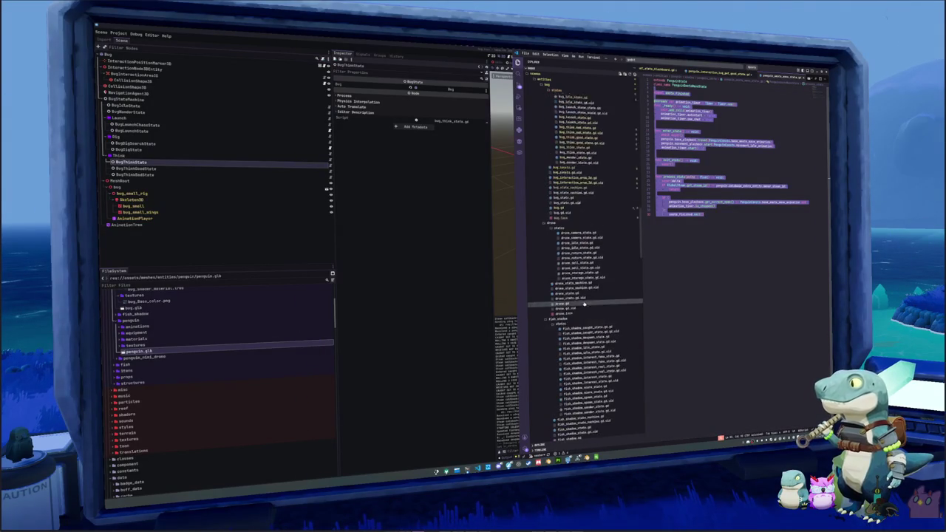
click(586, 223)
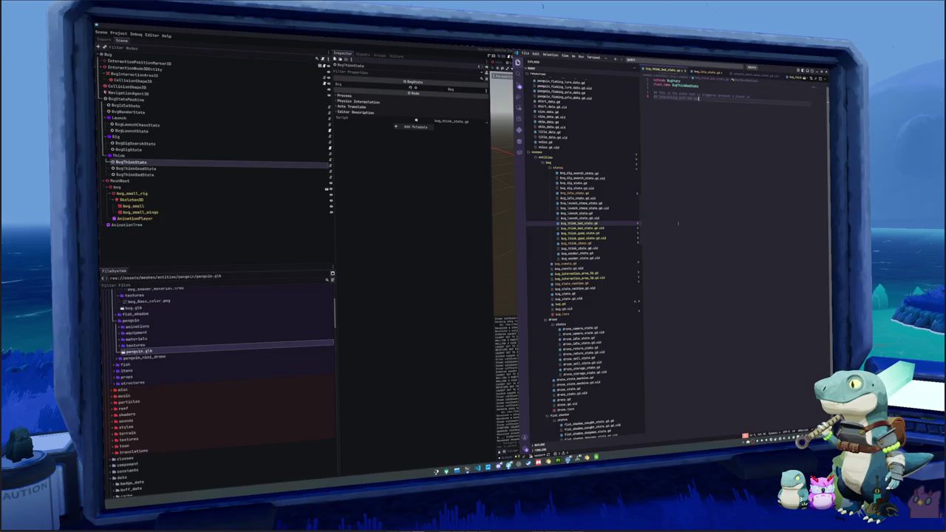
Step: Paste the template, rename the signal to think_bad_finished and replace every 'penguin' with 'bug'
key(ctrl+v)
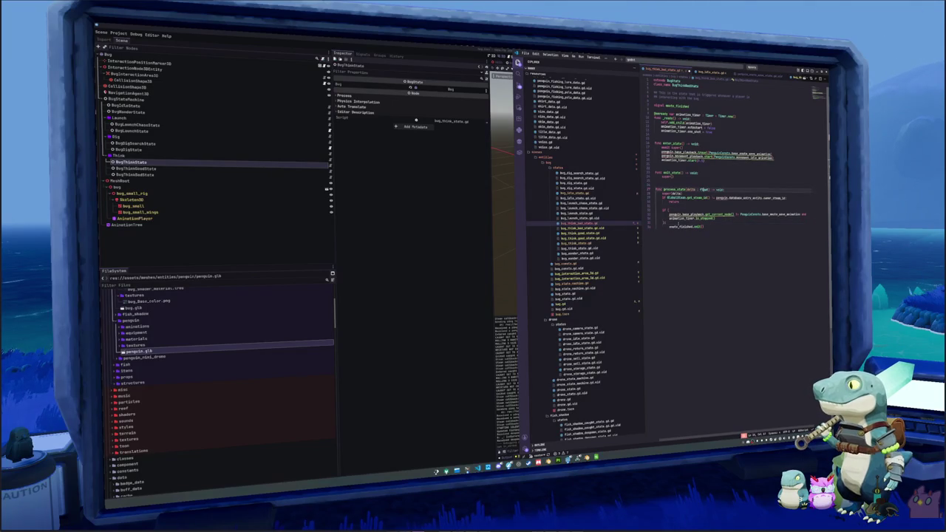
double_click(677, 106)
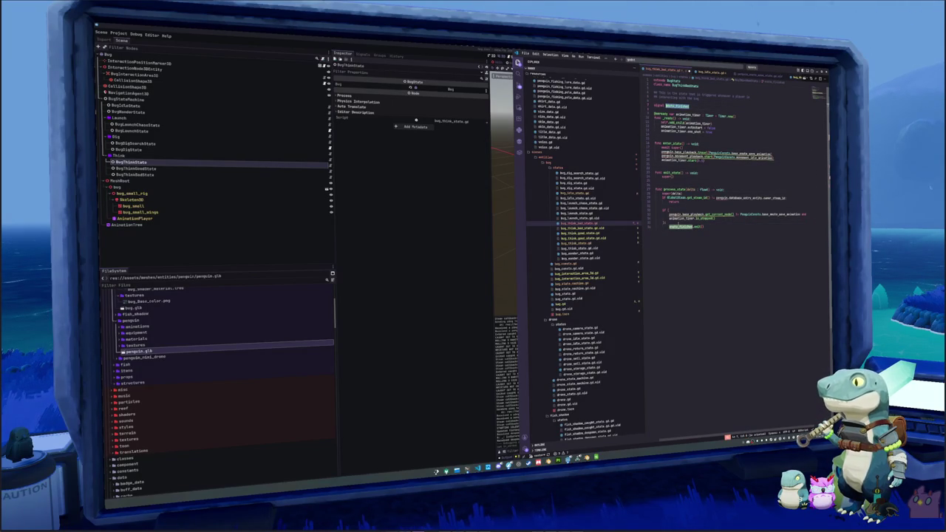
text(think_bad_fin)
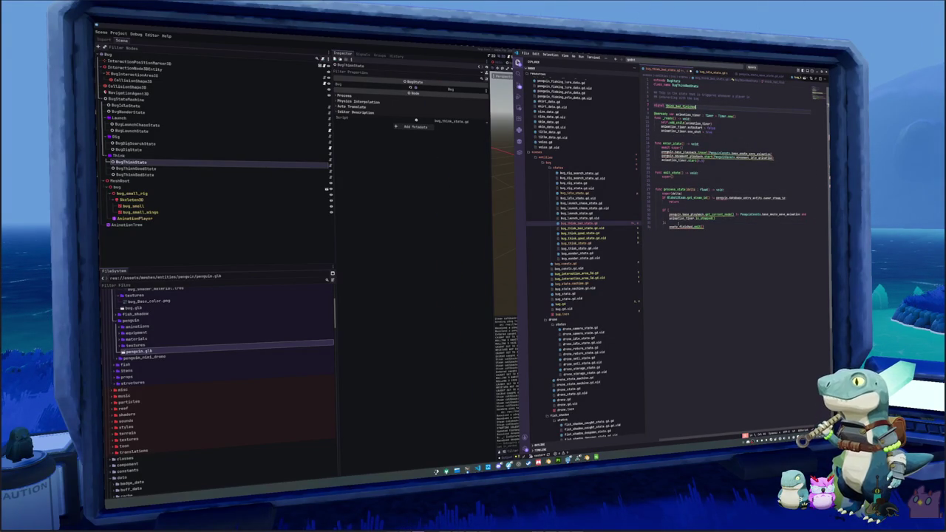
key(Return)
drag(661, 156, 795, 161)
double_click(668, 156)
key(ctrl+shift+l)
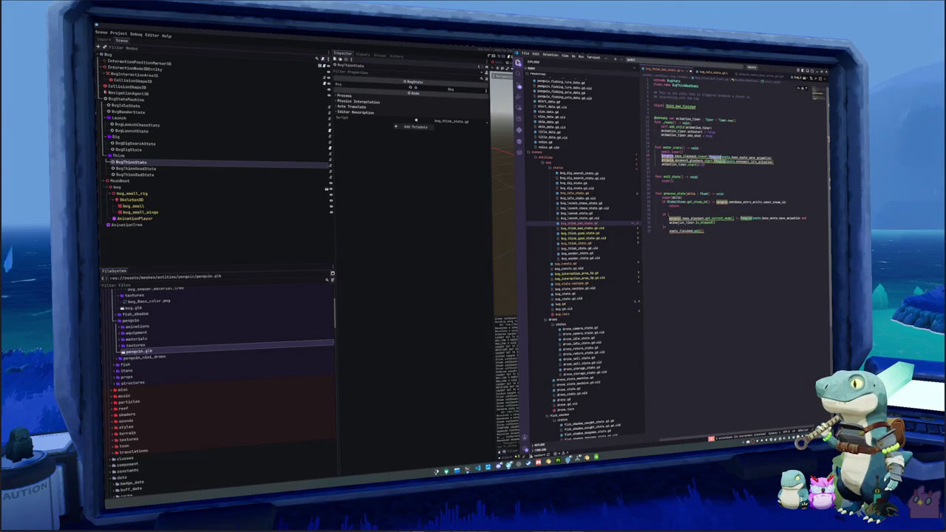
text(bug)
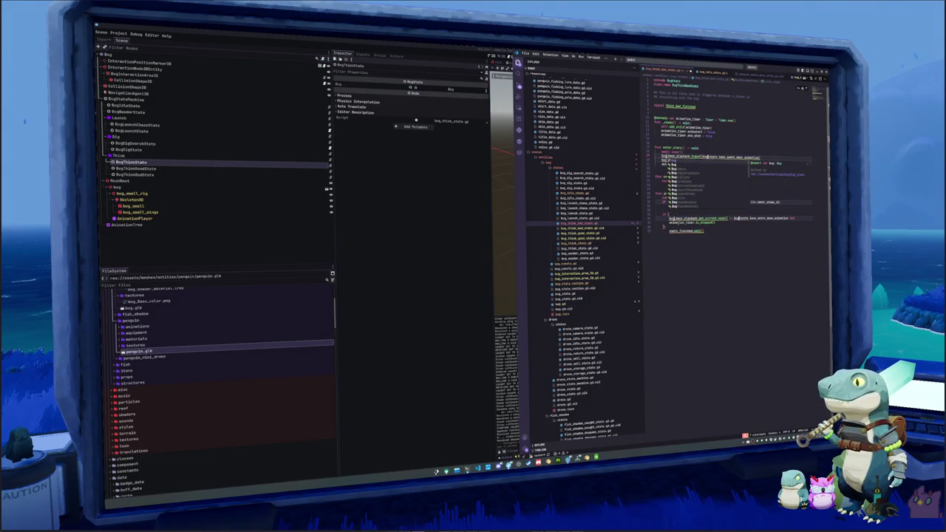
key(Escape)
Step: Emit think_bad_finished and point all three BugConsts references to BugConsts.base_think_bad
double_click(681, 106)
key(ctrl+c)
double_click(684, 232)
key(ctrl+v)
double_click(709, 157)
key(ctrl+shift+l)
text(BugConsts)
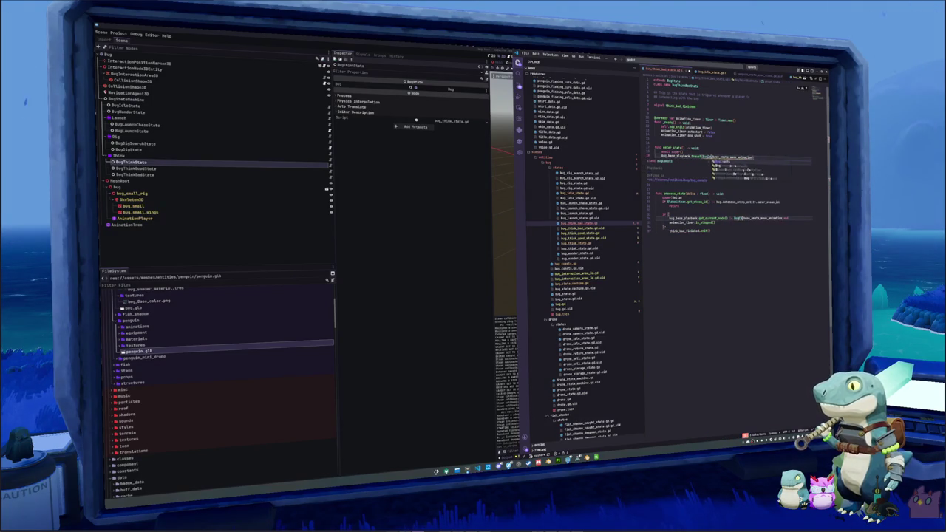
text(.bug)
key(BackSpace)
key(BackSpace)
text(ase)
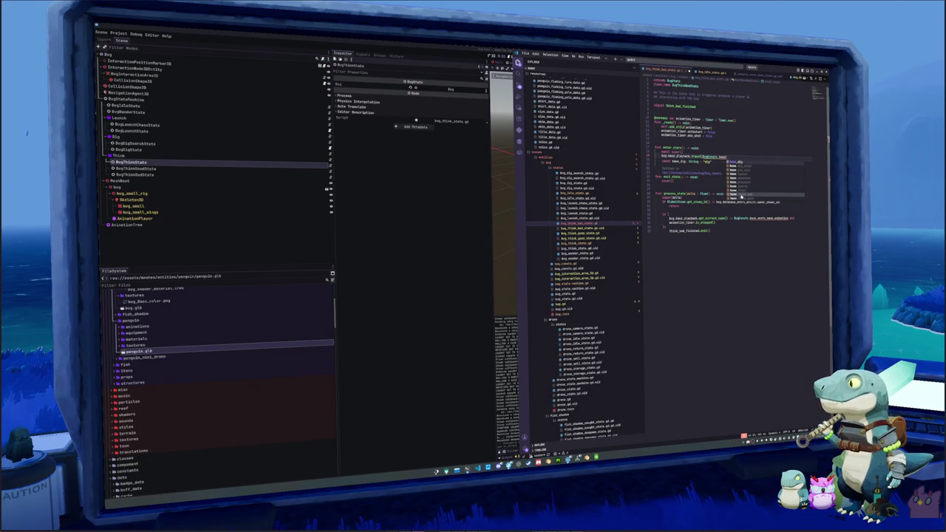
click(741, 195)
Step: Use movement_idle in the start call and base_think_bad in process_state, then copy the script
double_click(737, 162)
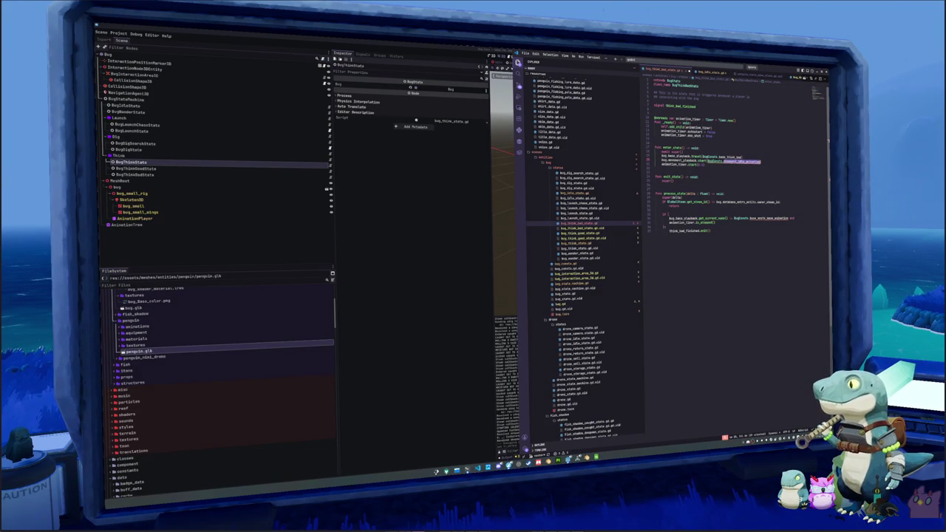
text(movement_idle)
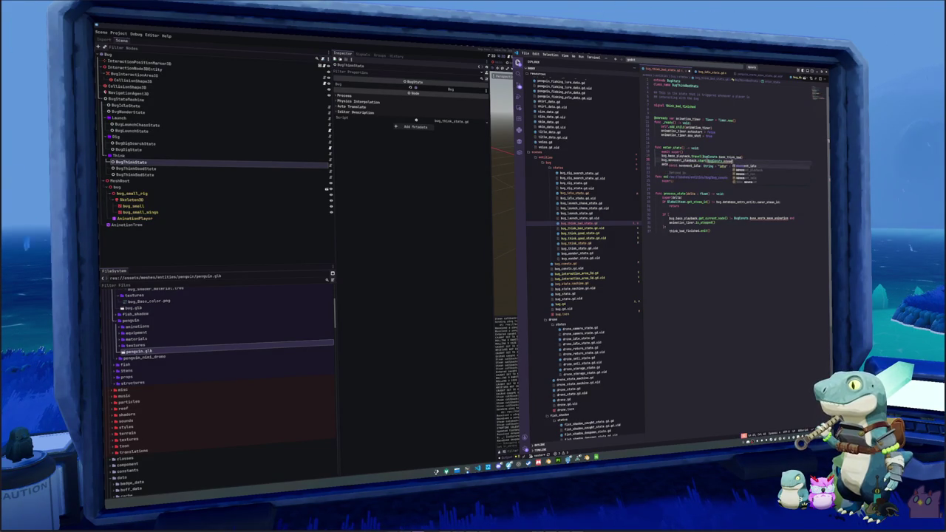
double_click(734, 161)
double_click(730, 157)
key(ctrl+c)
double_click(769, 218)
key(ctrl+v)
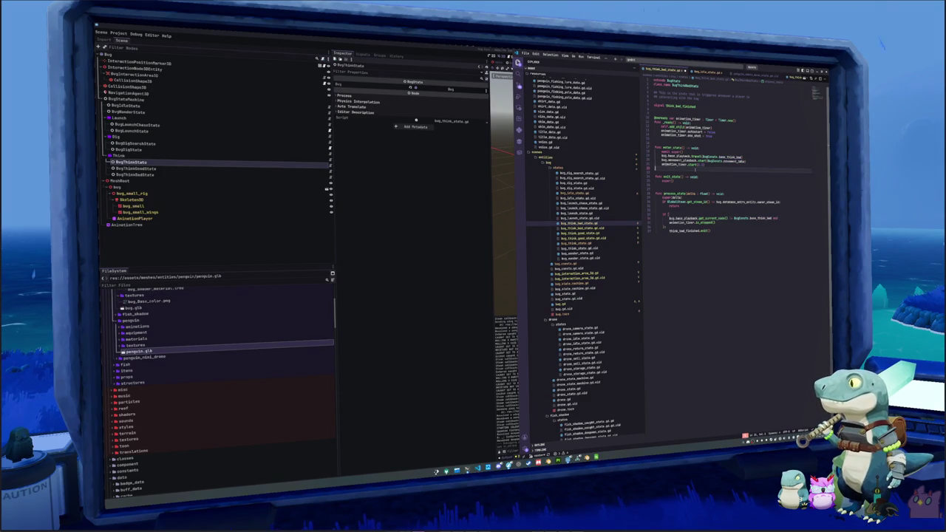
click(686, 242)
mouse_move(686, 243)
mouse_down()
mouse_move(665, 209)
mouse_move(655, 92)
mouse_up()
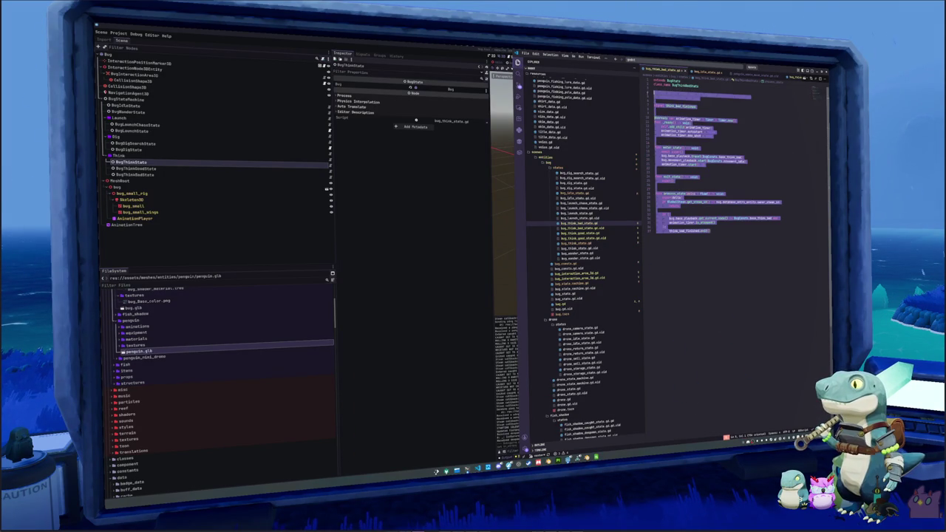
click(584, 233)
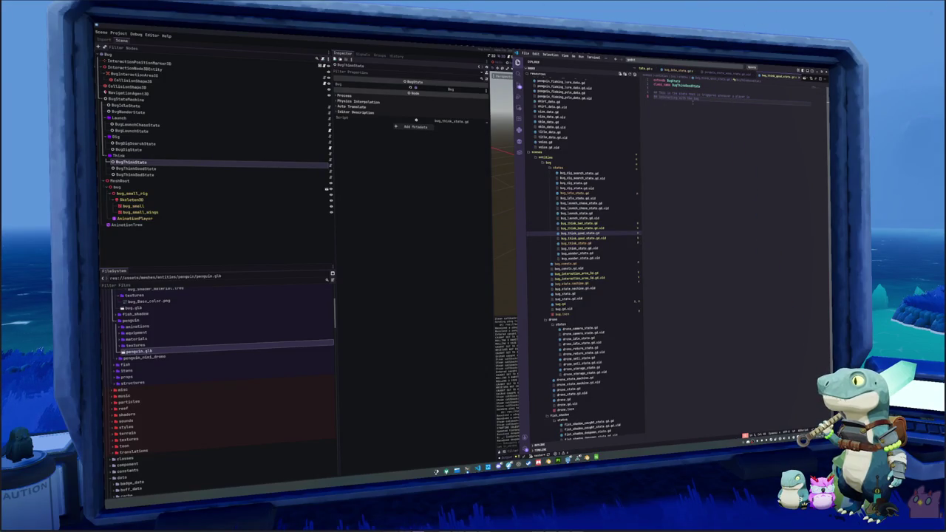
Step: Paste the think-bad code, delete the duplicate comment and rename 'bad' to 'good'
key(ctrl+v)
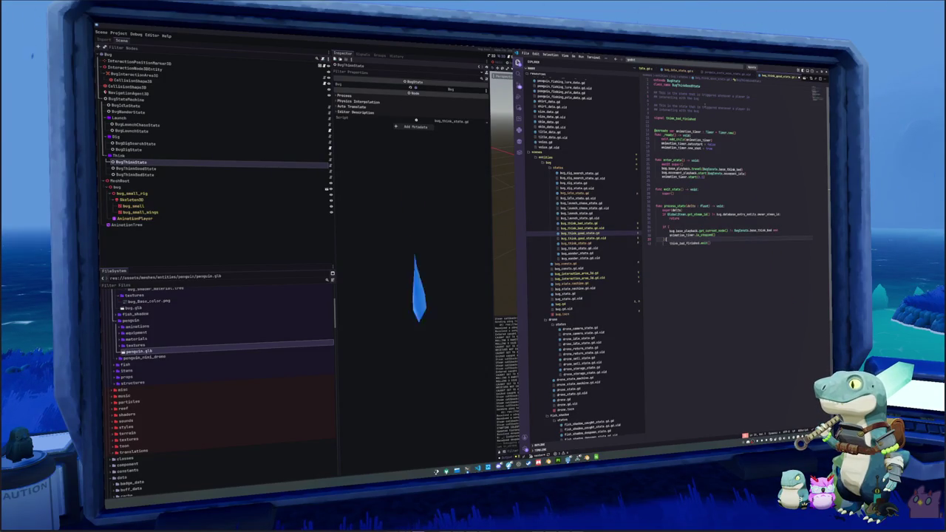
drag(709, 119, 705, 103)
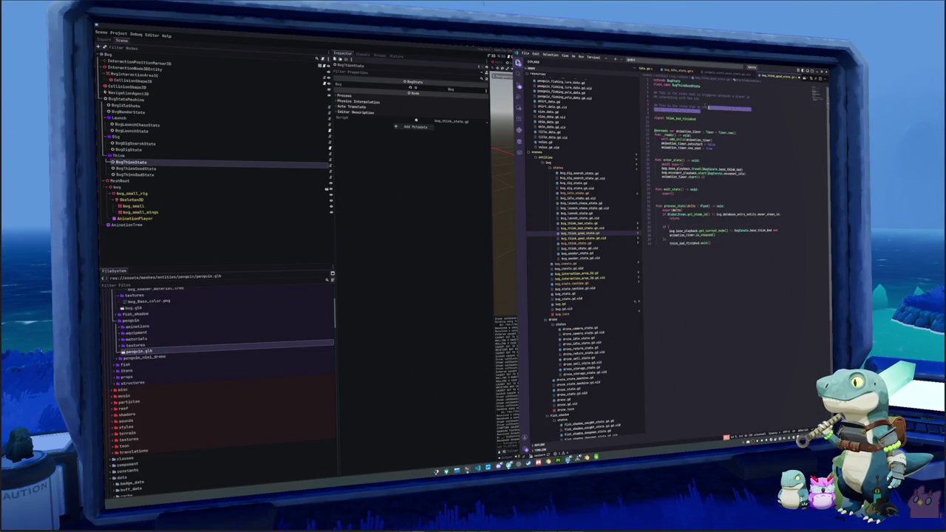
key(Delete)
double_click(680, 105)
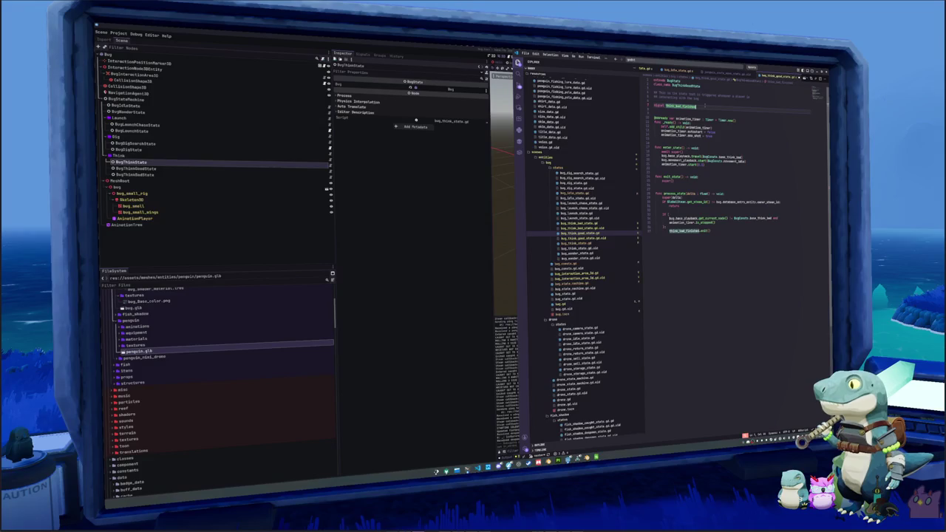
drag(675, 105, 681, 106)
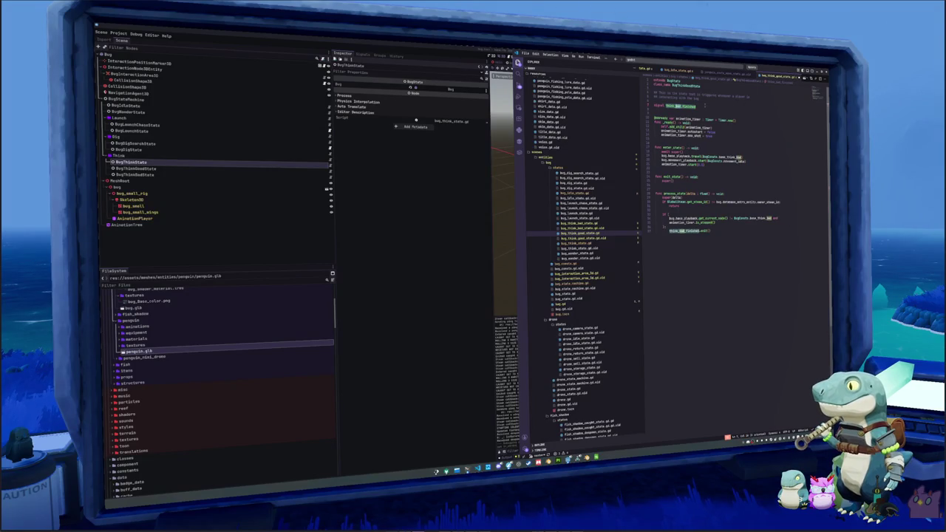
text(good)
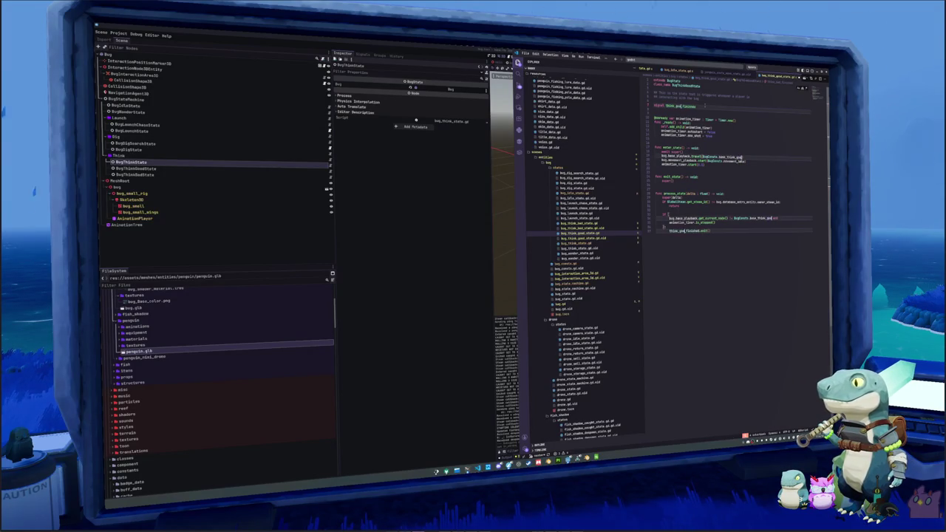
click(686, 119)
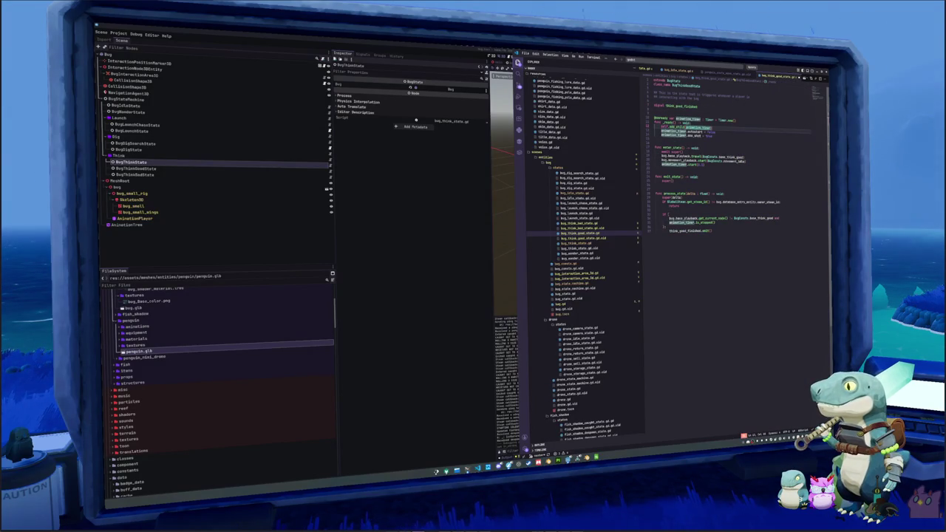
key(Home)
key(BackSpace)
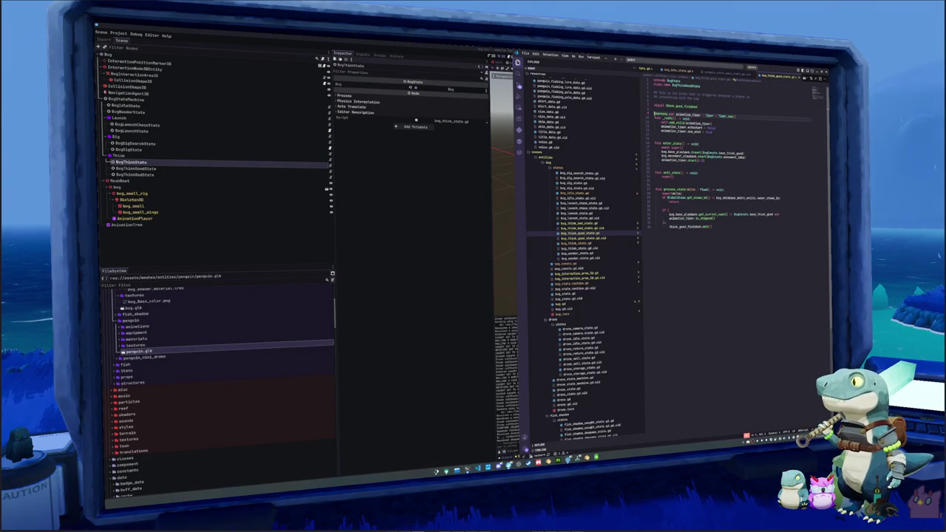
key(Return)
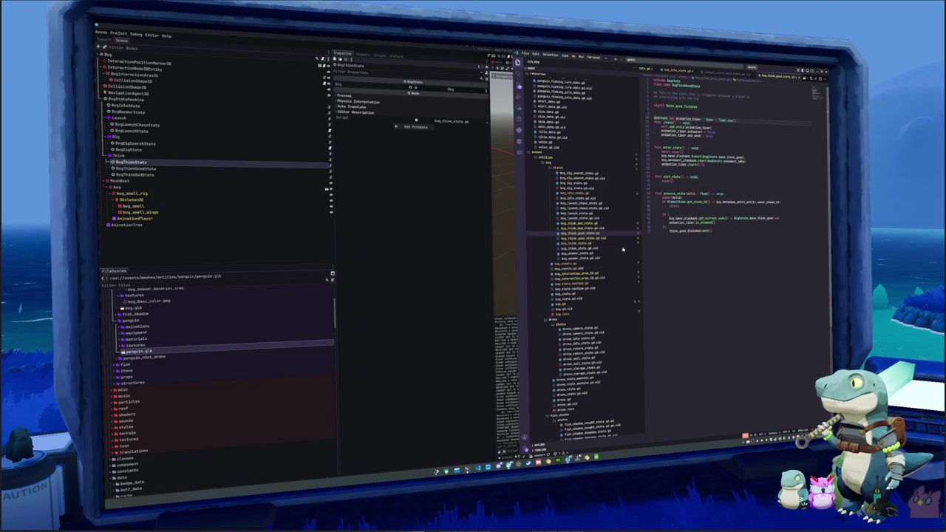
click(580, 243)
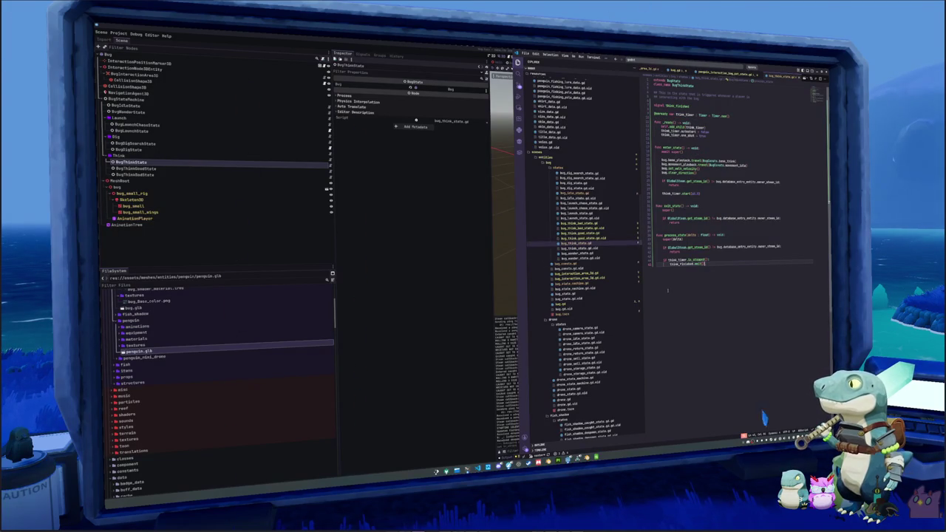
Step: Review the think-bad, idle, launch, launch-chase, dig-search and think state scripts, ending on bug_state_machine.gd
click(580, 224)
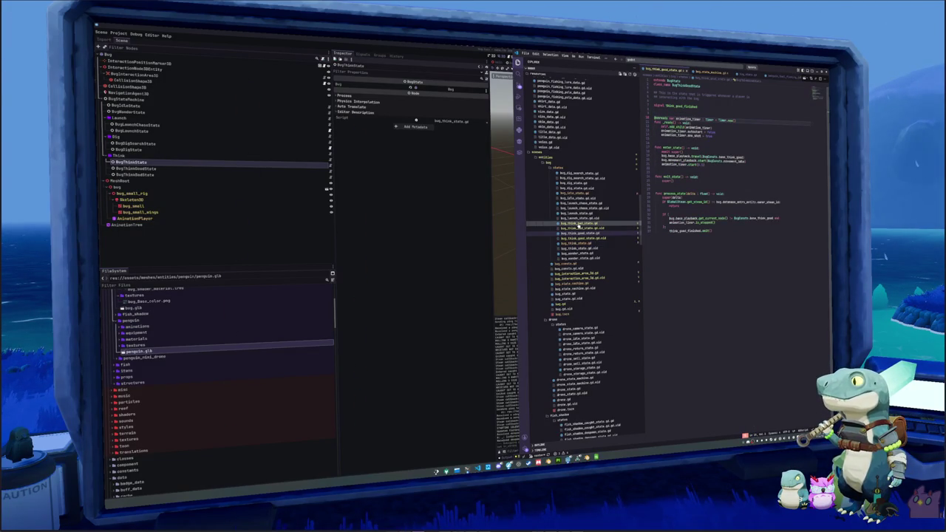
key(ctrl+a)
click(576, 193)
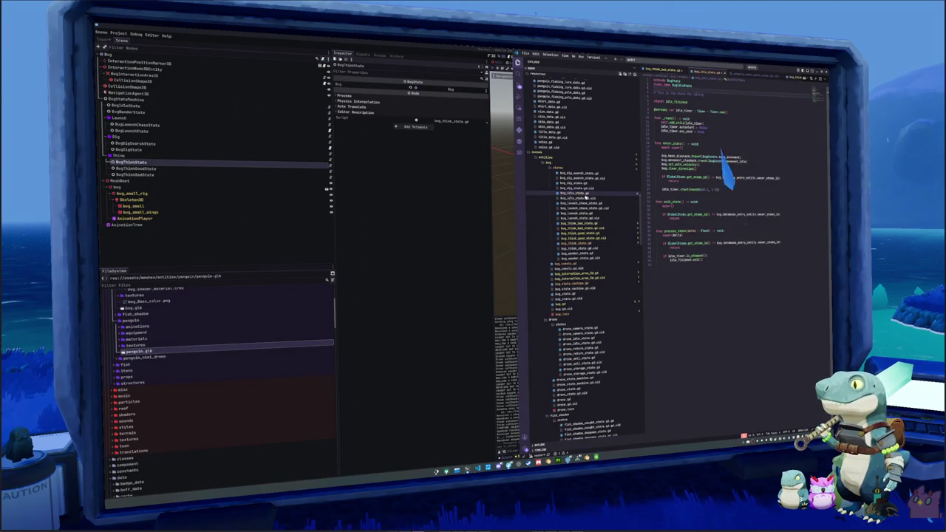
click(663, 274)
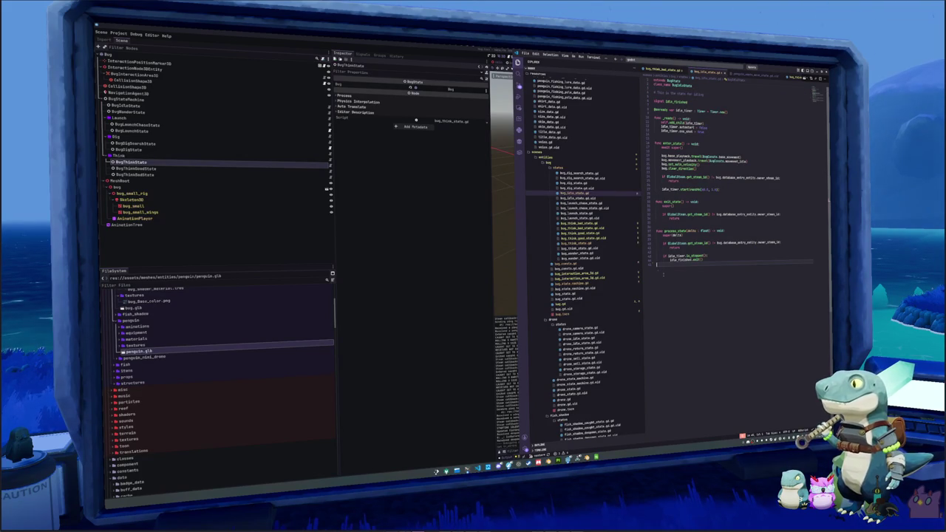
click(584, 213)
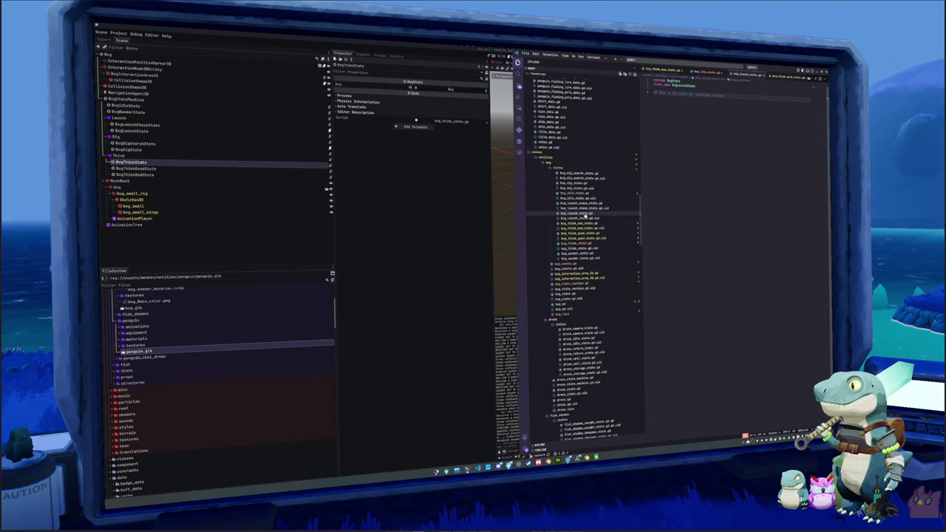
click(589, 204)
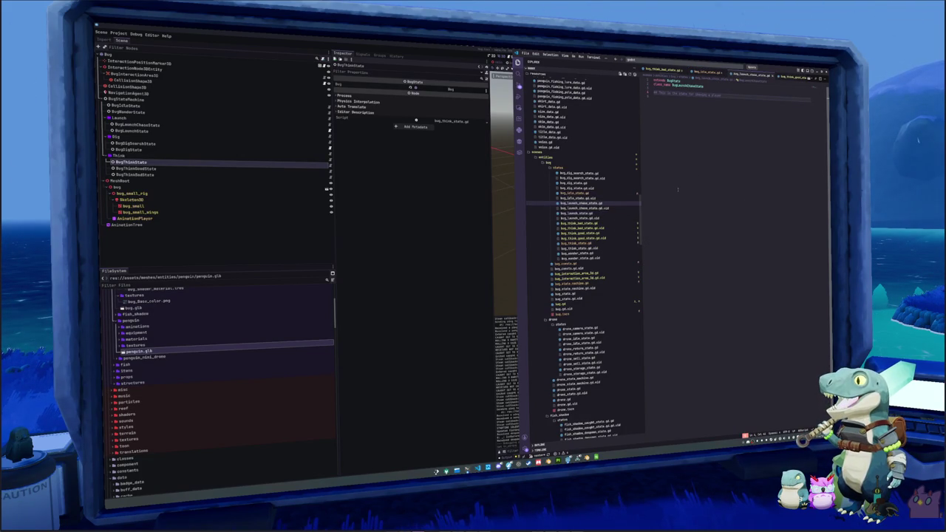
click(581, 174)
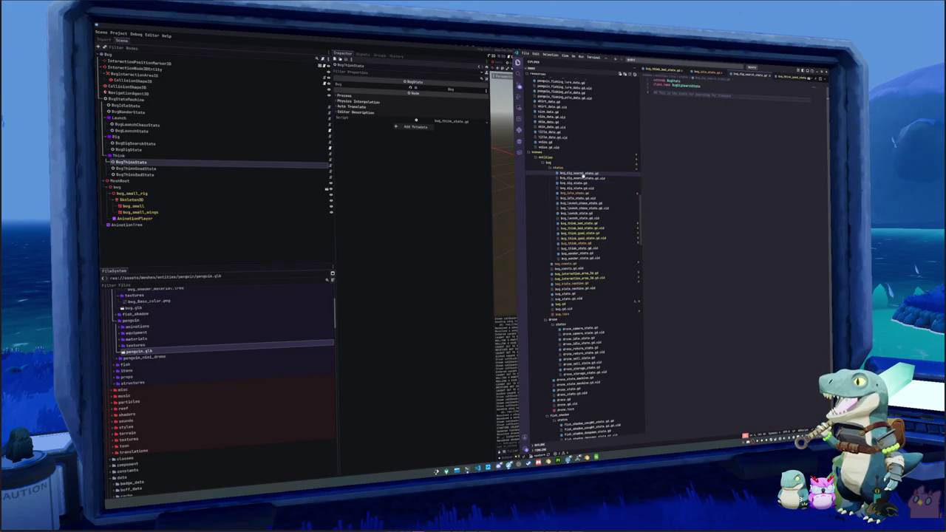
click(575, 243)
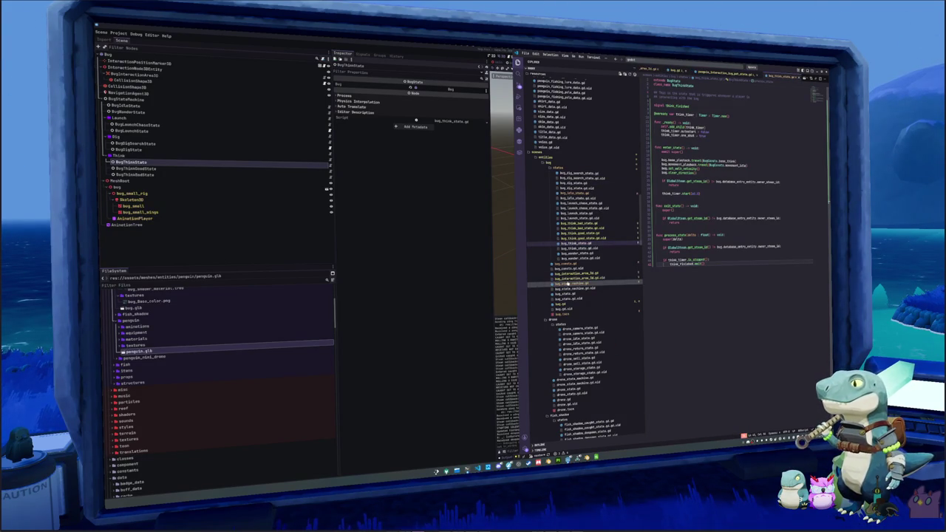
click(568, 285)
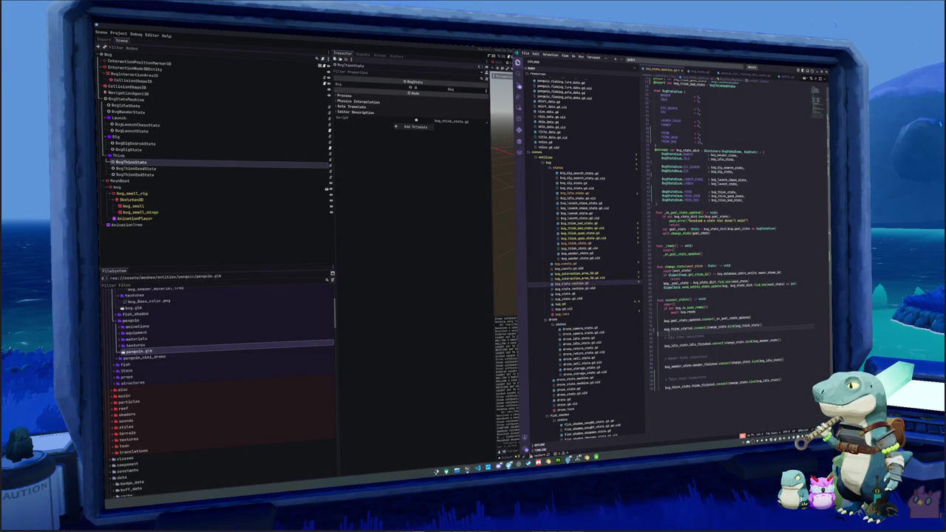
Step: Add a bug_think_good_started.connect(change_state.bind(...)) line below the bug_think_started connection
key(Return)
text(bug_think)
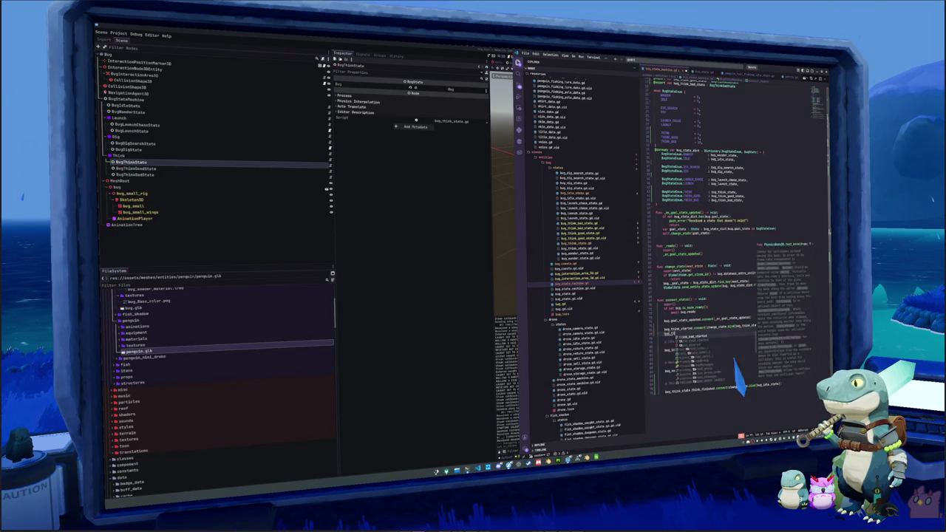
text(_started.connect()
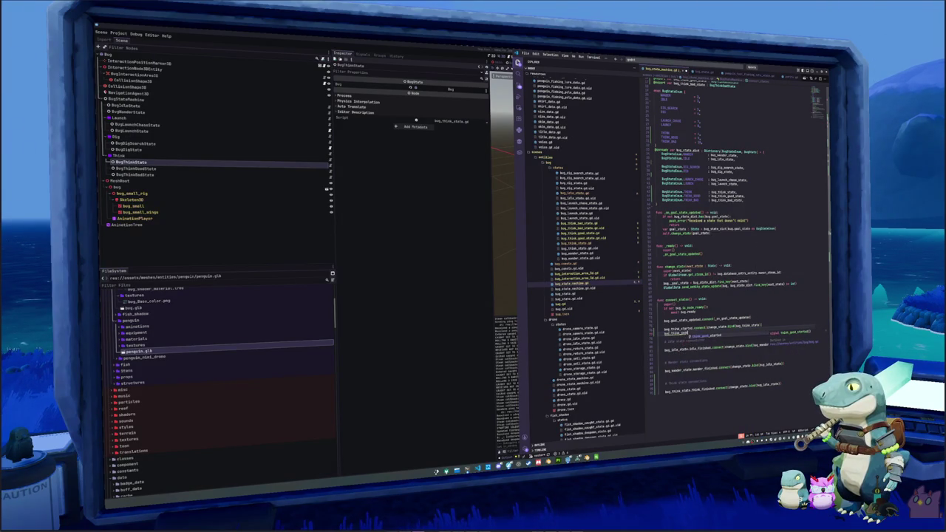
key(Return)
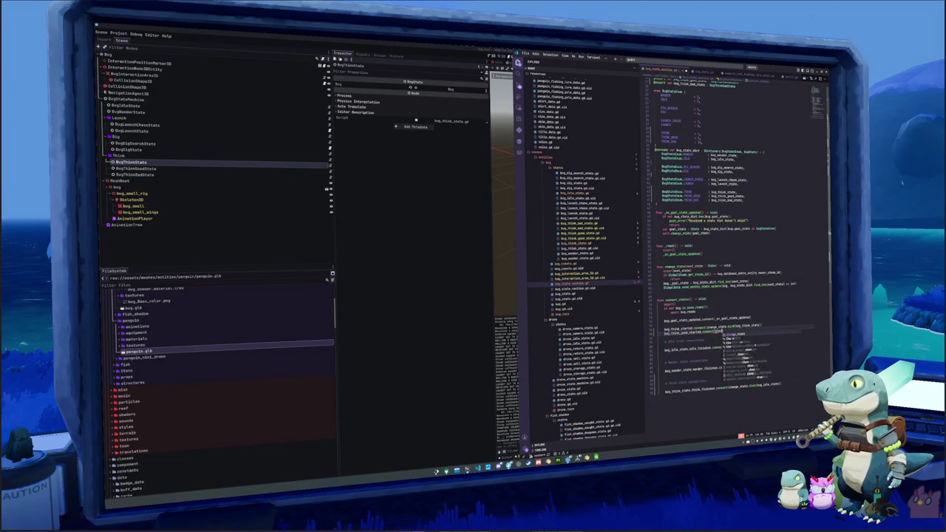
text(change_state.bind(bug_think_good_state)
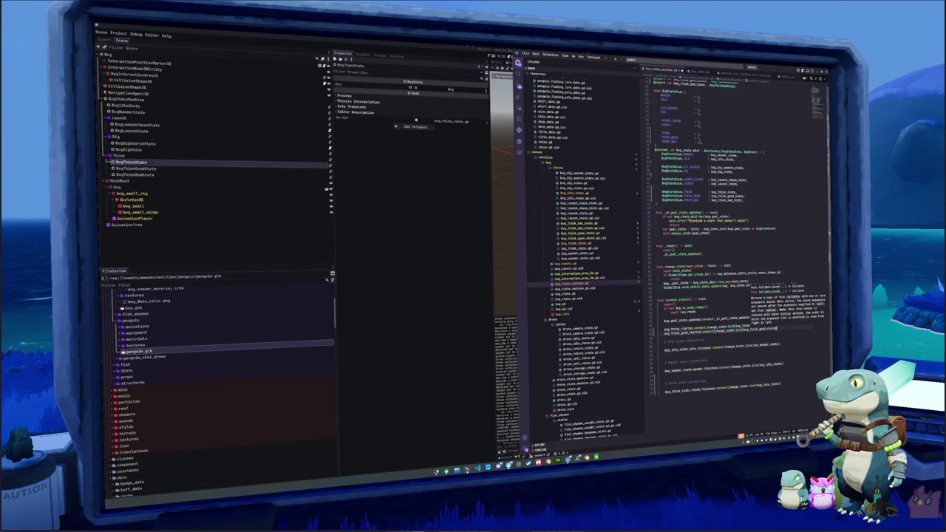
key(Return)
Step: Add another think connection calling change_state bound to bug_think_bad_state
key(End)
key(Return)
text(bug_th)
key(Return)
text(.con)
key(Return)
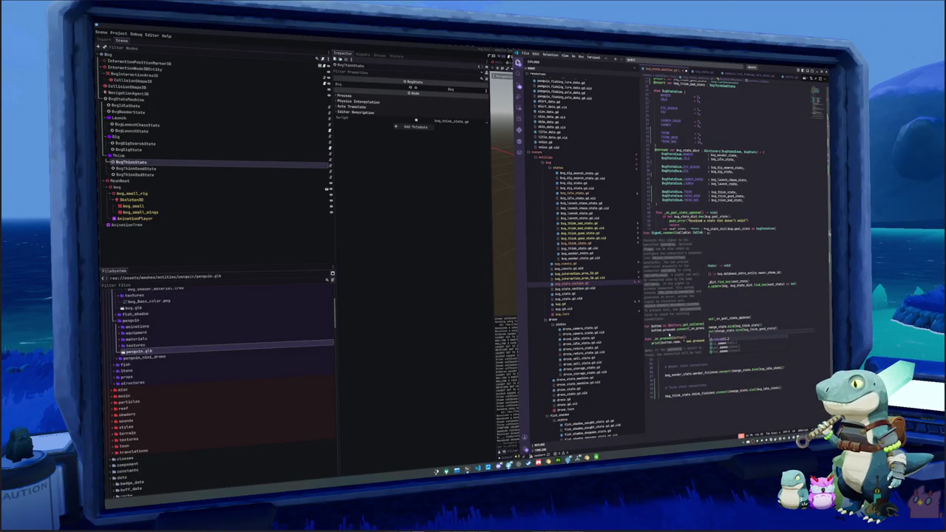
text((change_state)
key(Return)
text(.bi)
key(Return)
text(bug_thi)
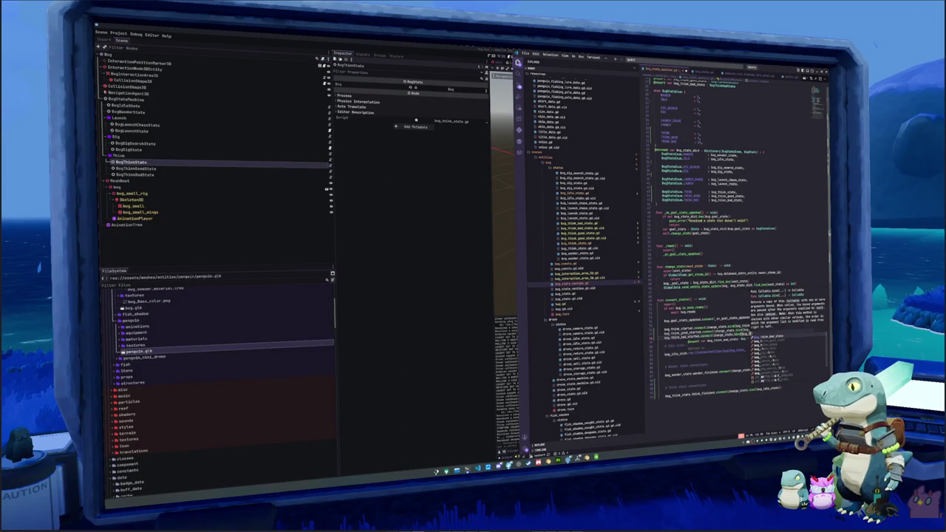
key(Return)
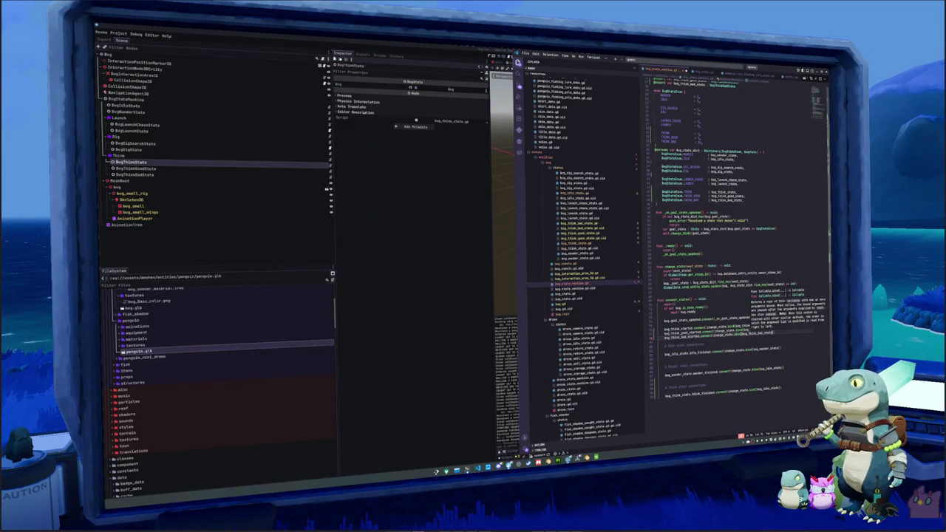
Step: Connect bug_think_bad_state.think_bad_finished to change_state bound to bug_idle_state
key(Down)
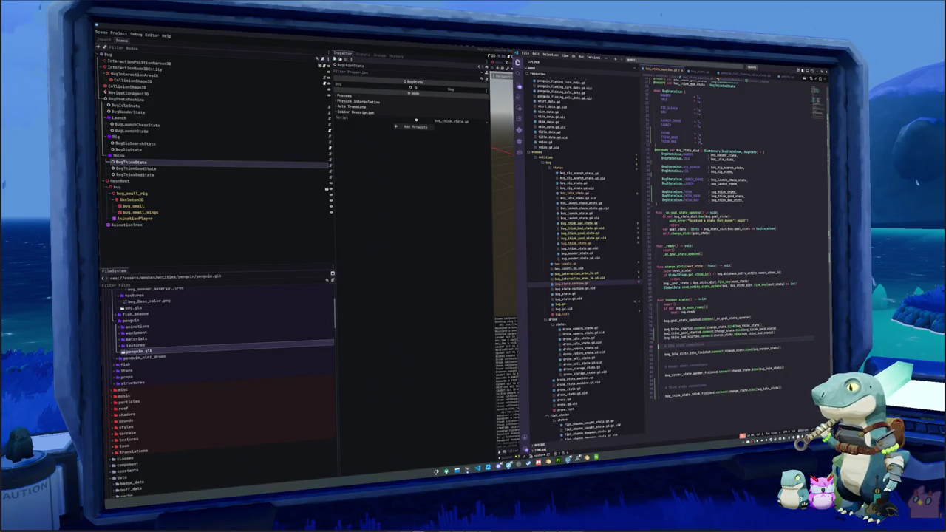
key(Return)
key(Return)
text(bug_think)
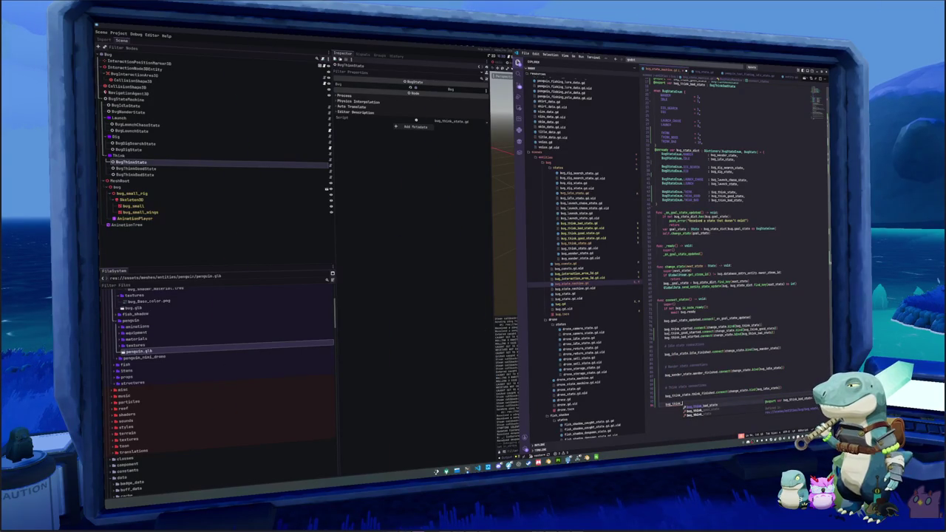
key(Return)
text(.)
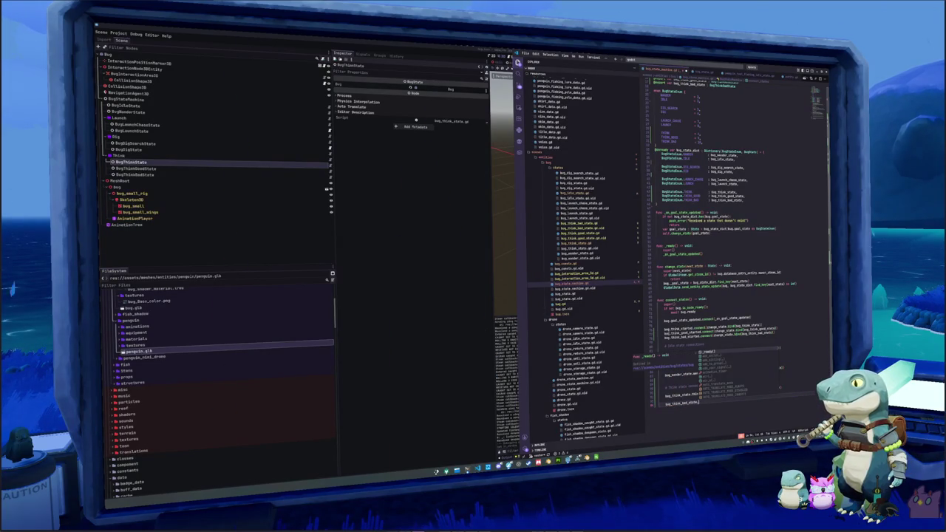
text(think_bad_finished)
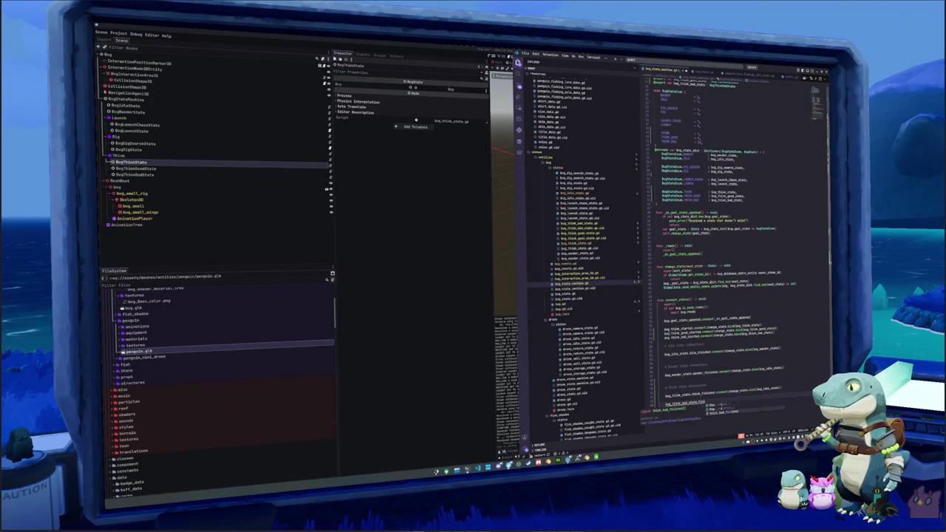
text(.connect(change_state.bind(bug_think)
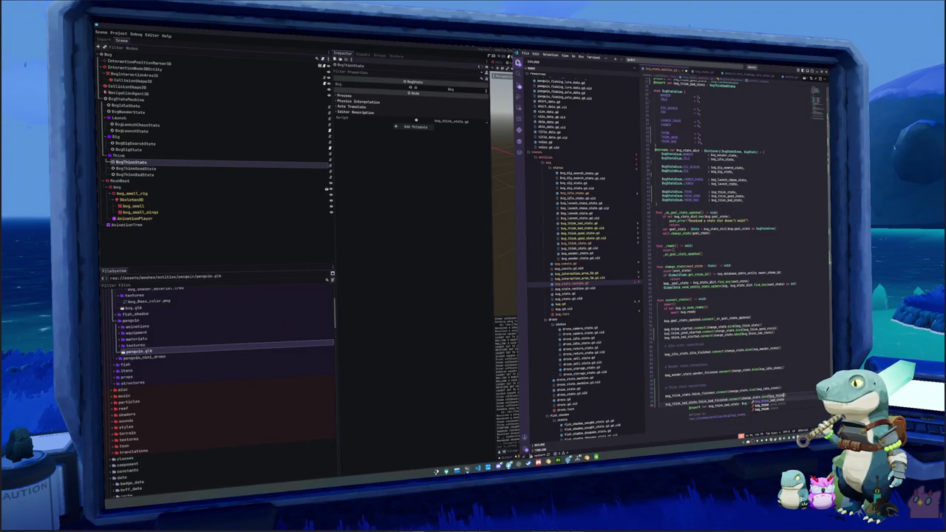
key(Return)
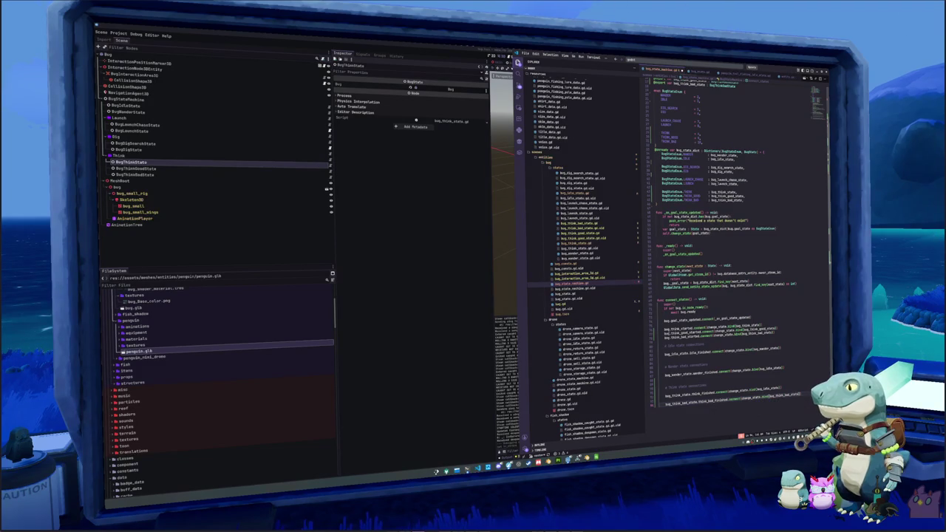
text(bug_idle)
key(Return)
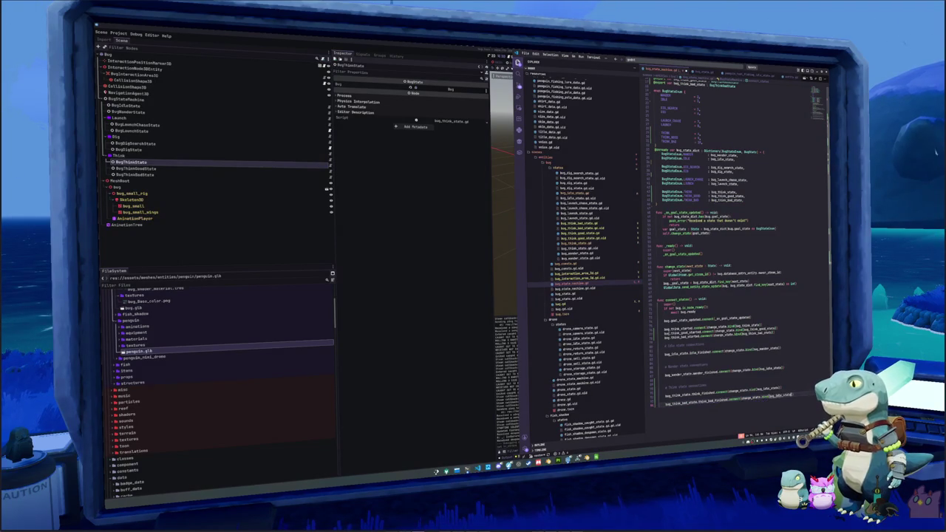
Step: Add a '# TODO - Connect to correct state' comment and connect think_good_finished to bug_idle_state
click(665, 405)
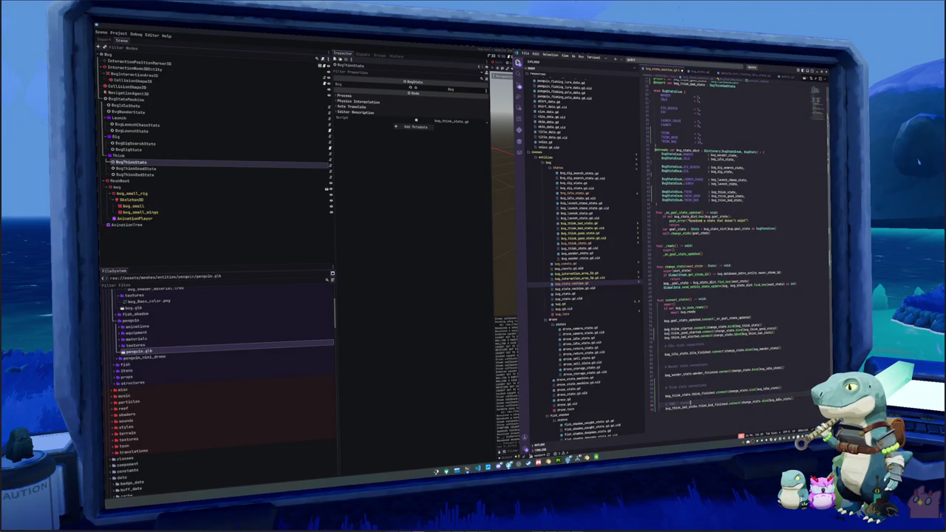
key(Return)
text(# TODO - Connect to correct state)
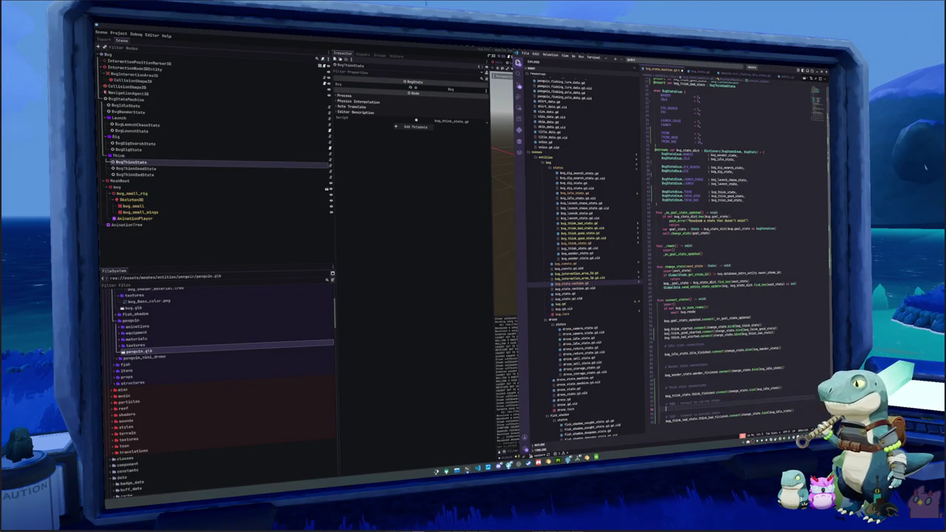
key(Return)
text(bug_think_bad)
key(Return)
text(.think)
key(Return)
text(.connect()
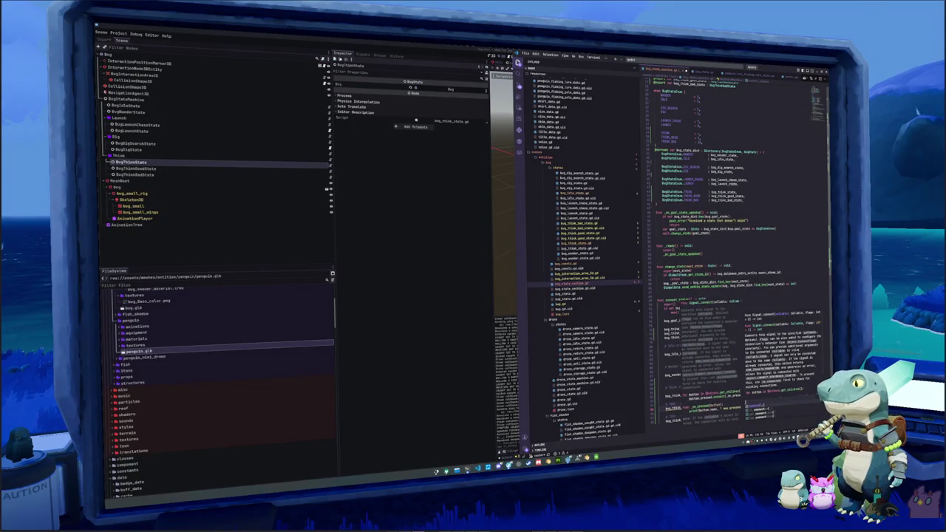
text(change_state.bind()
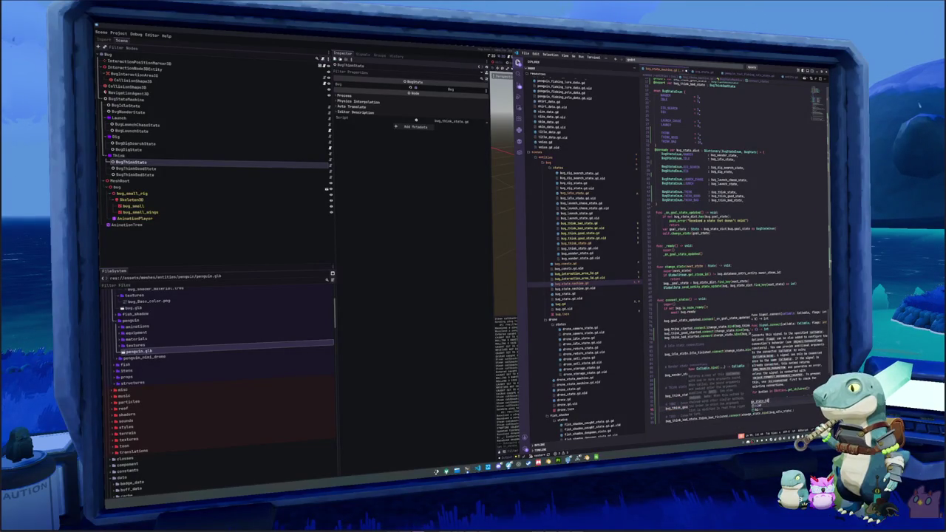
text(bug_idle_state)))
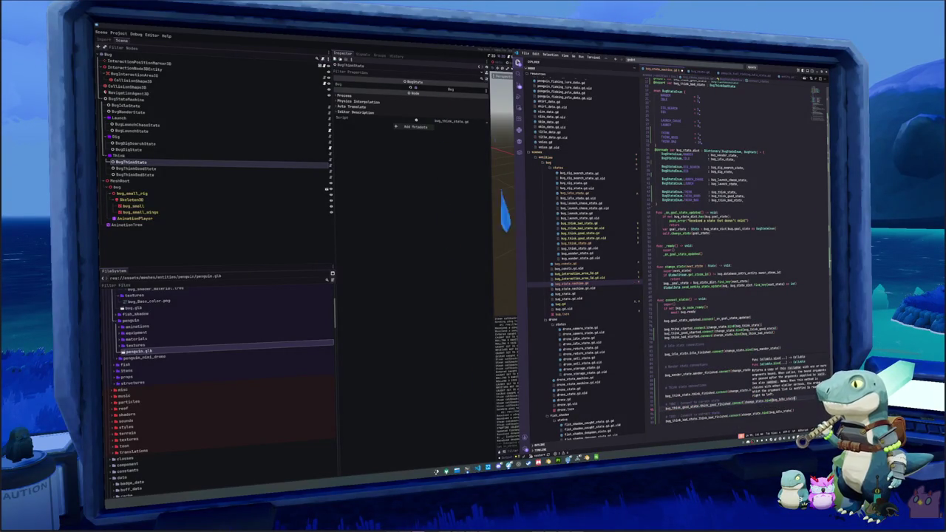
key(Escape)
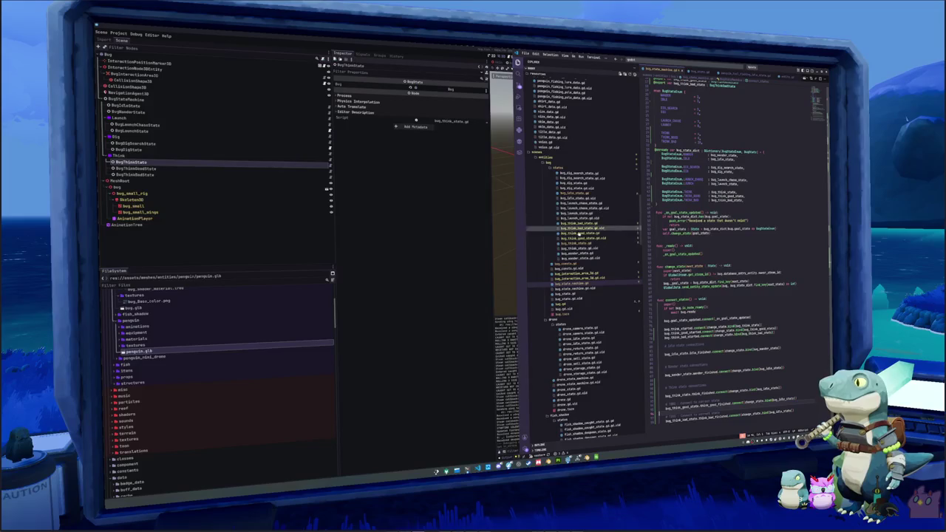
Step: Delete the print("E") debug line and the start_interaction.exit() call from bug_interaction_area_3d.gd
click(577, 273)
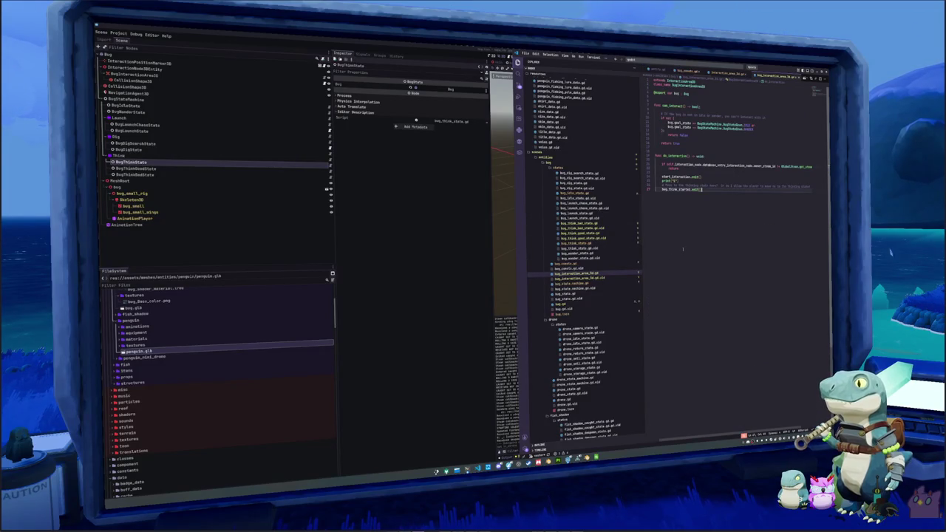
key(Up)
key(Up)
key(ctrl+shift+k)
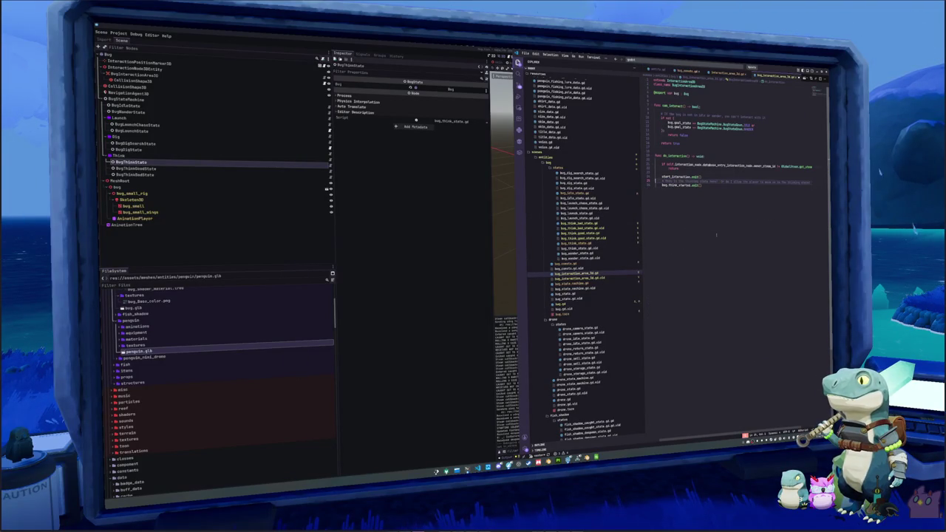
drag(702, 177, 655, 177)
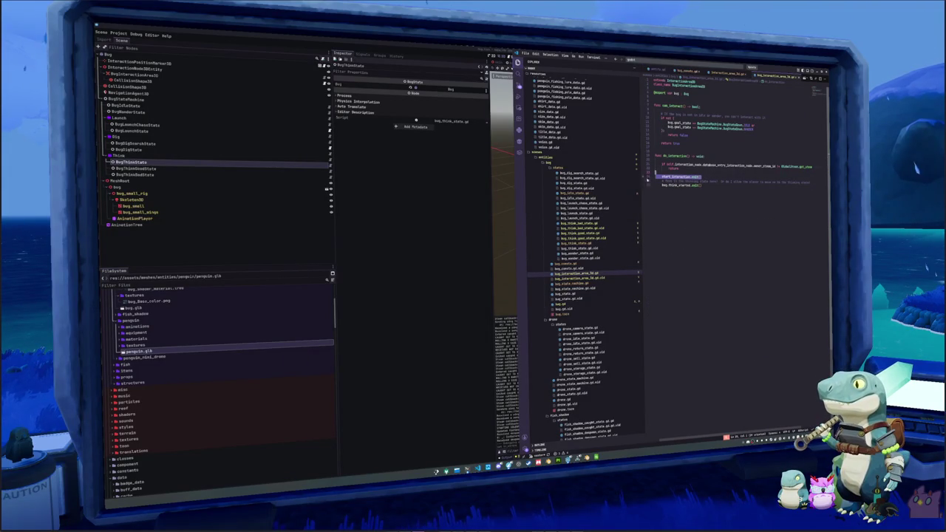
key(ctrl+shift+k)
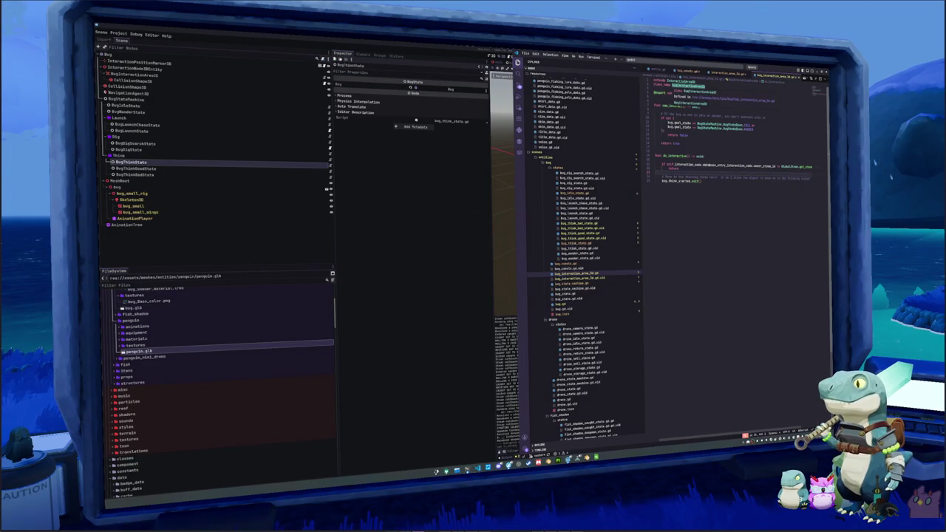
Step: Remove the start_interaction signal from interaction_area_3d.gd and stub do_interaction with pass
key(ctrl+Page_Up)
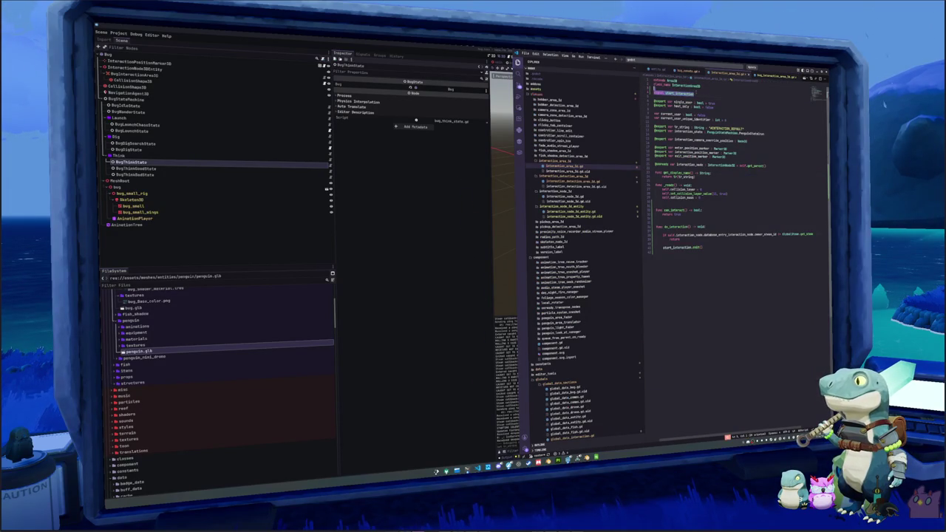
key(ctrl+shift+k)
key(shift+Up)
key(shift+Up)
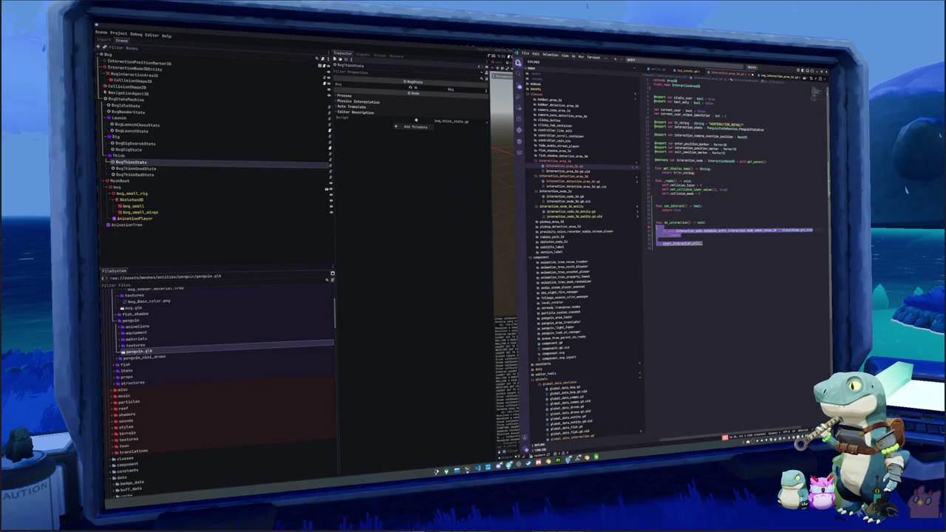
key(BackSpace)
text(pass)
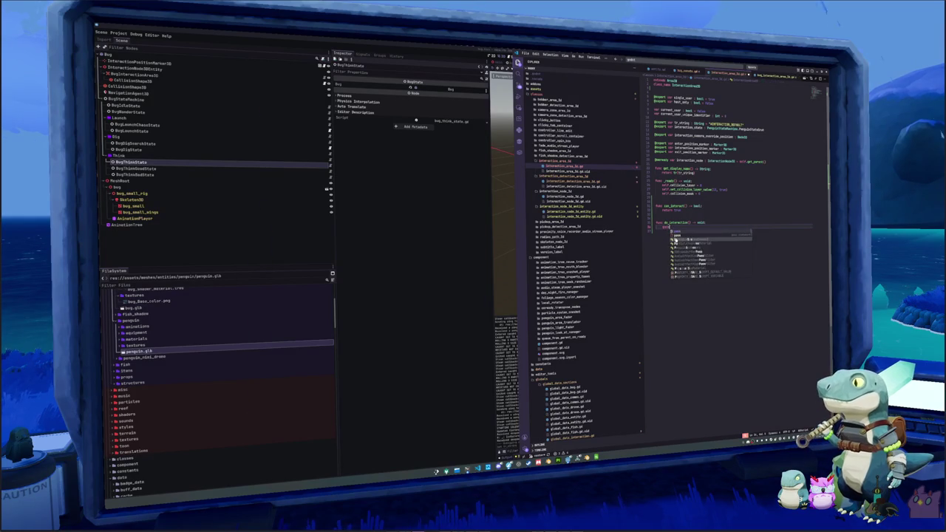
key(Return)
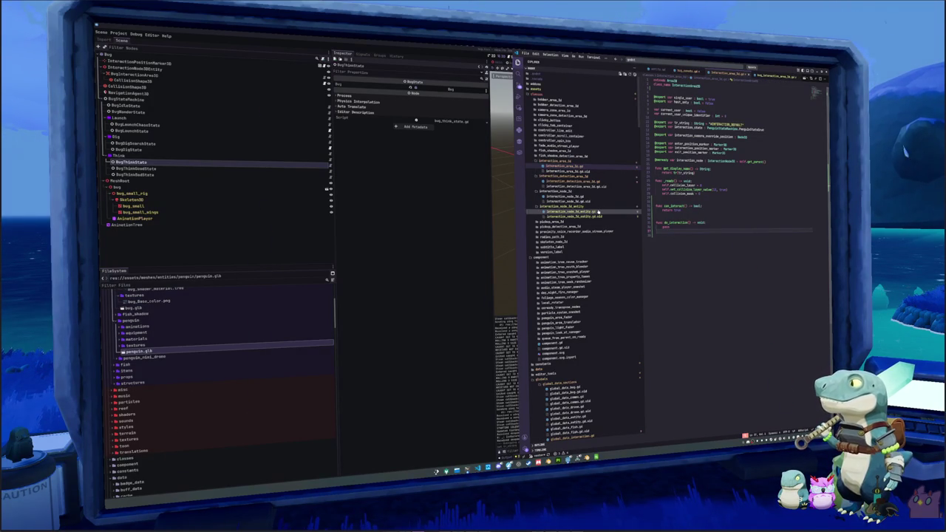
Step: Open the penguin bug interaction script by searching 'penguin_bug_int' in the file finder
scroll(599, 212, down, 10)
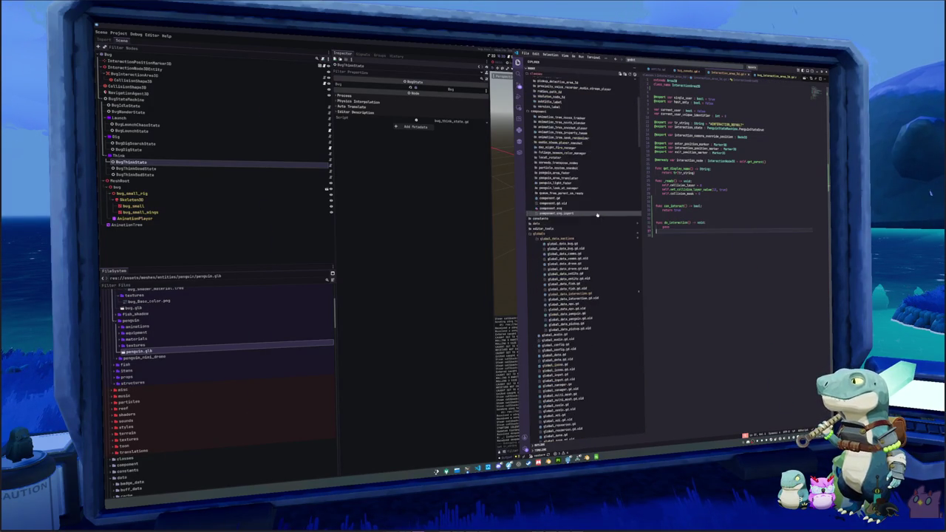
click(686, 64)
text(pengui)
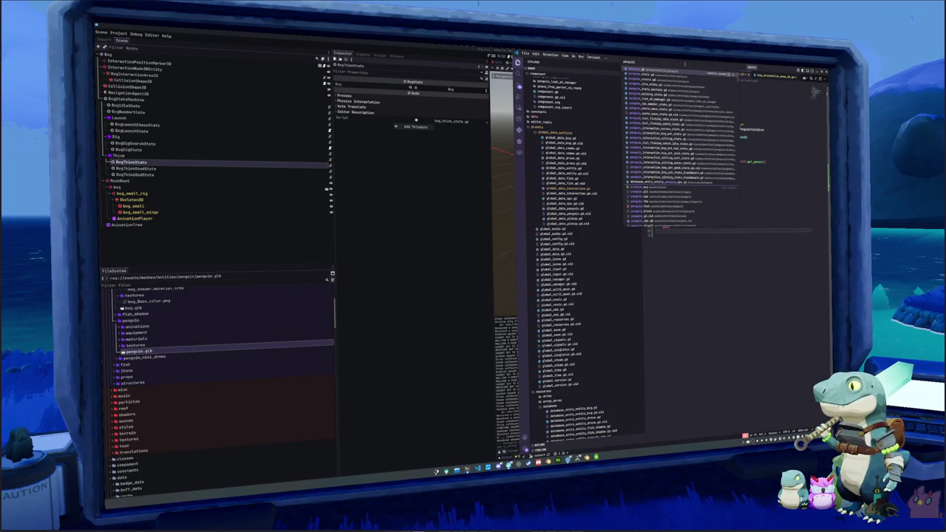
text(n_bug_int)
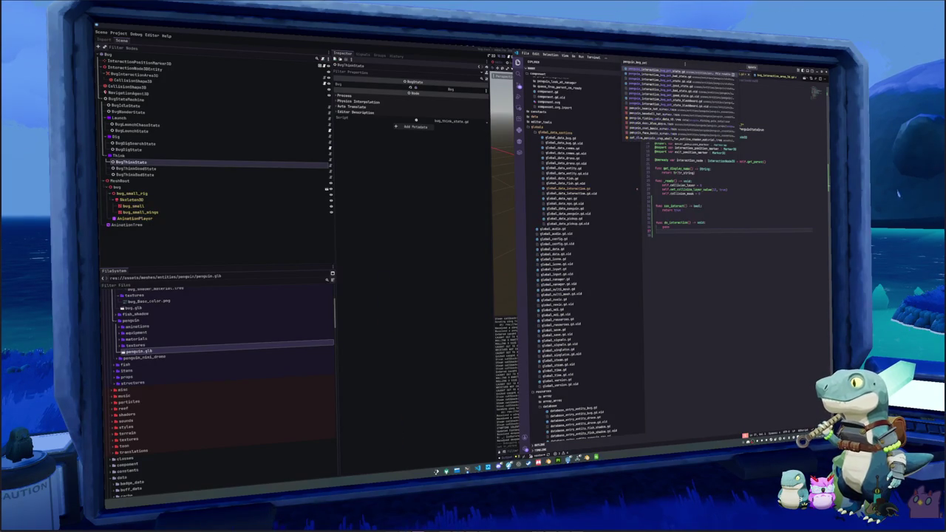
key(Return)
Step: In penguin_interaction_bug_pet_good_state, move the TODO comment out of the if block
click(665, 283)
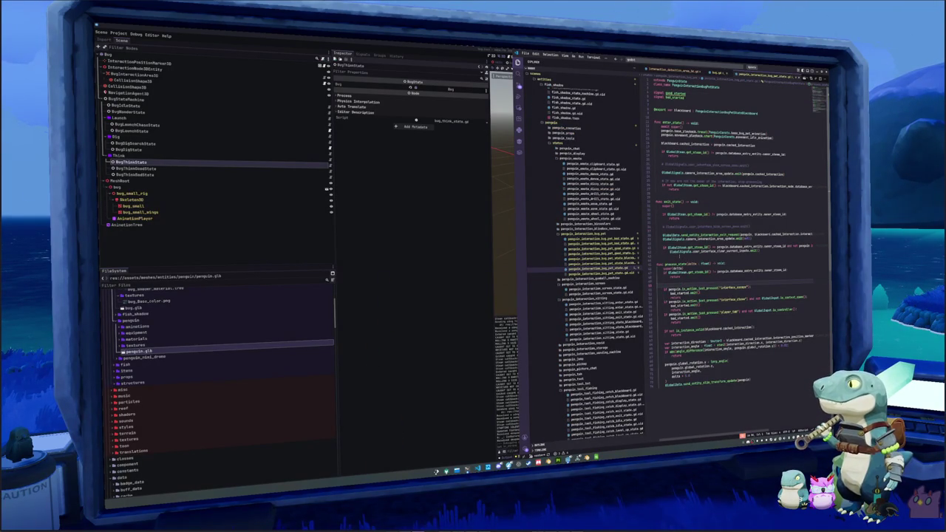
click(621, 249)
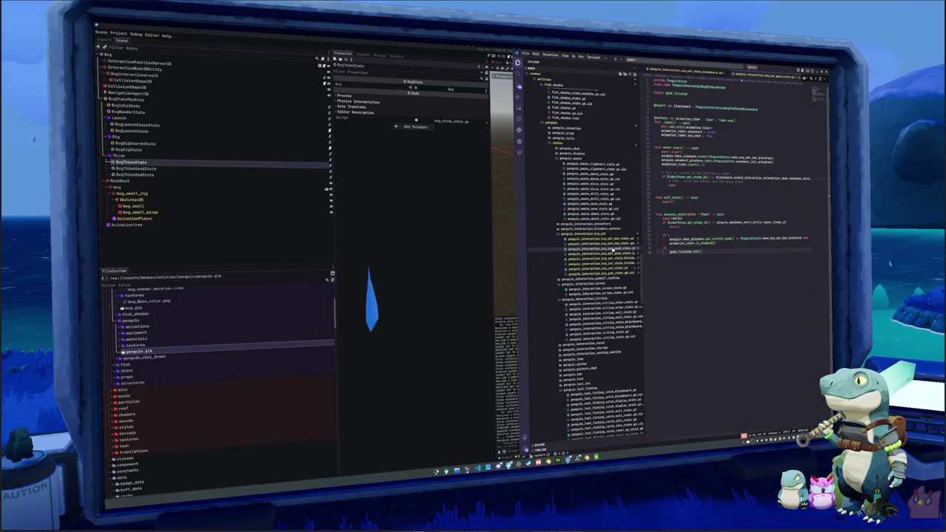
click(656, 231)
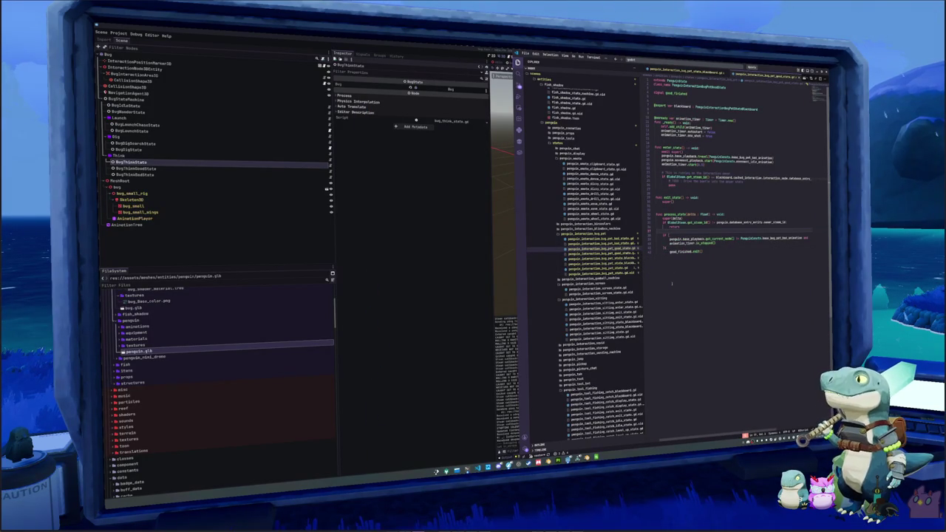
key(Up)
key(Up)
key(Up)
key(Up)
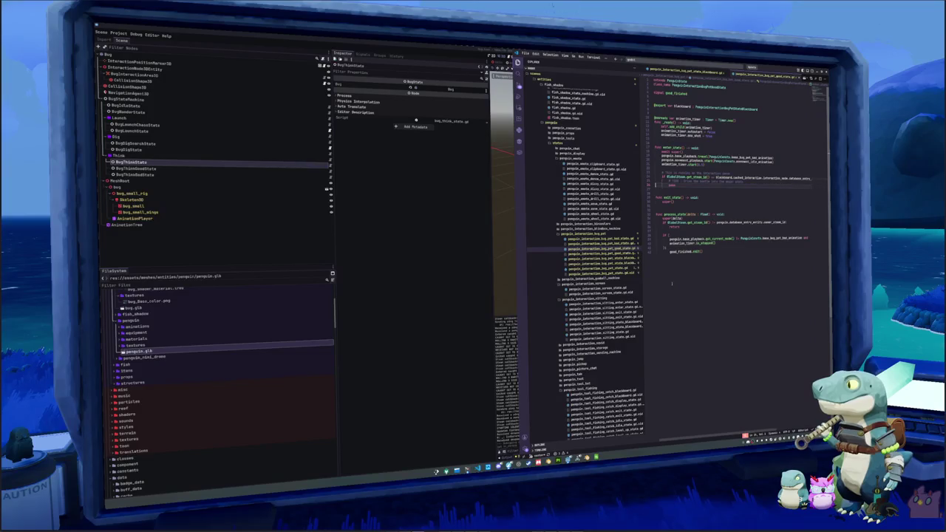
key(Up)
key(Up)
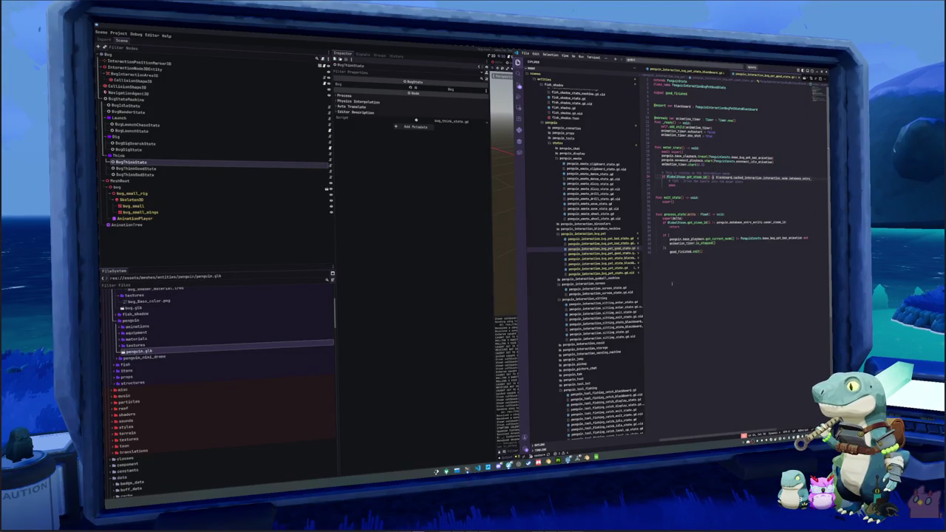
key(Down)
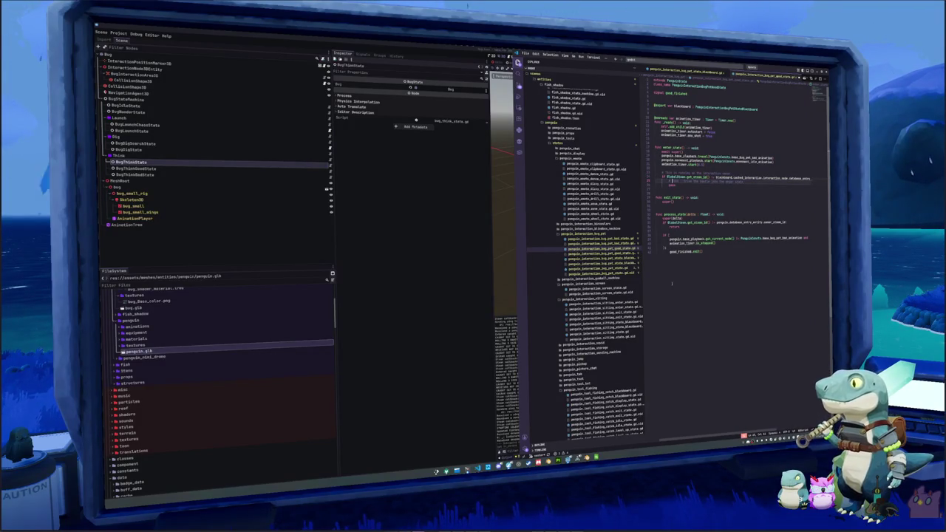
key(alt+Down)
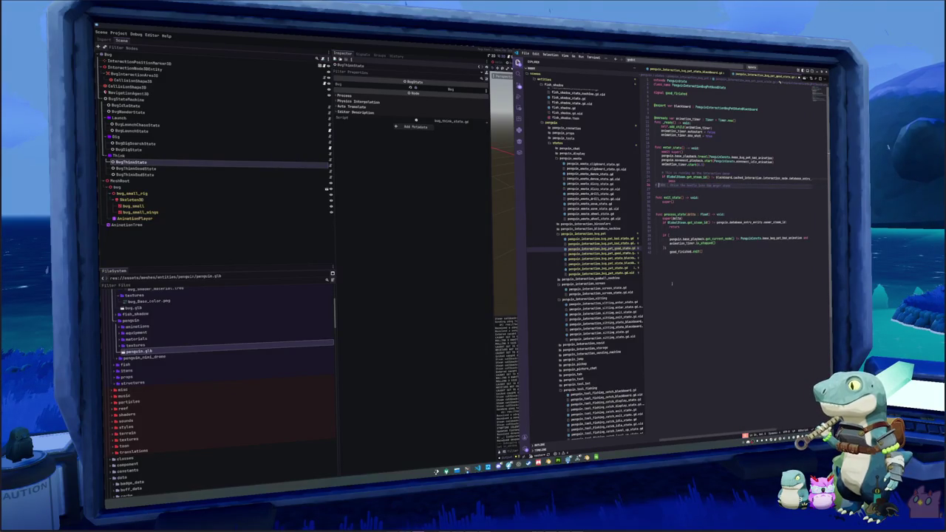
Step: Insert blank lines around the TODO comment, below the Retrieve comment
key(Return)
text(ret)
key(ctrl+z)
key(ctrl+z)
key(ctrl+z)
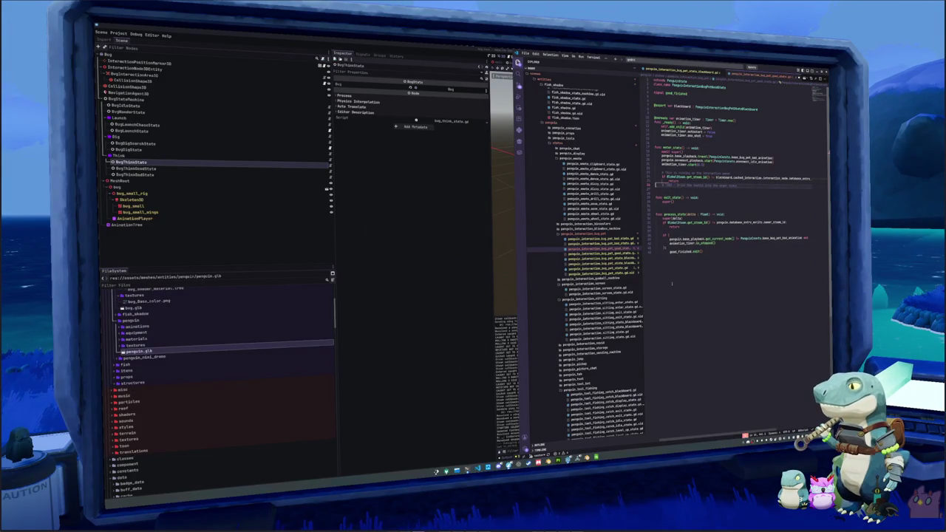
key(ctrl+p)
key(Escape)
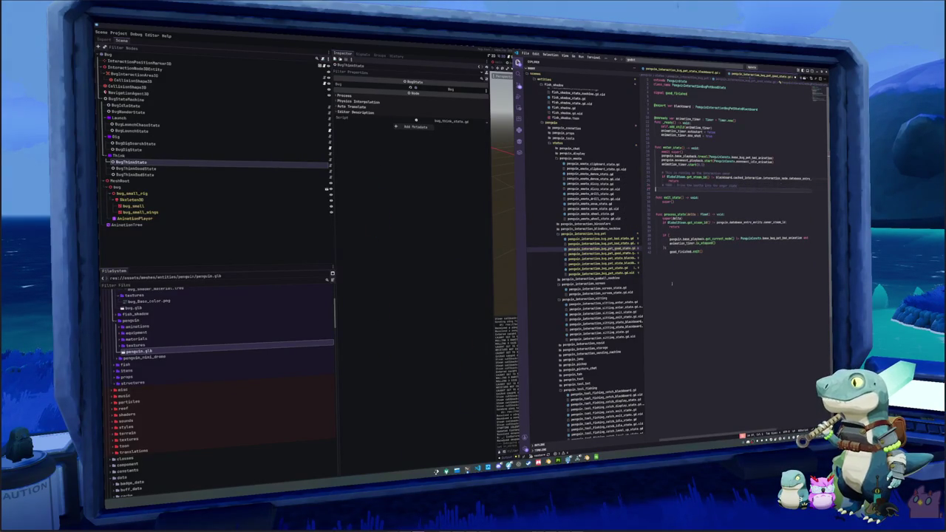
key(Return)
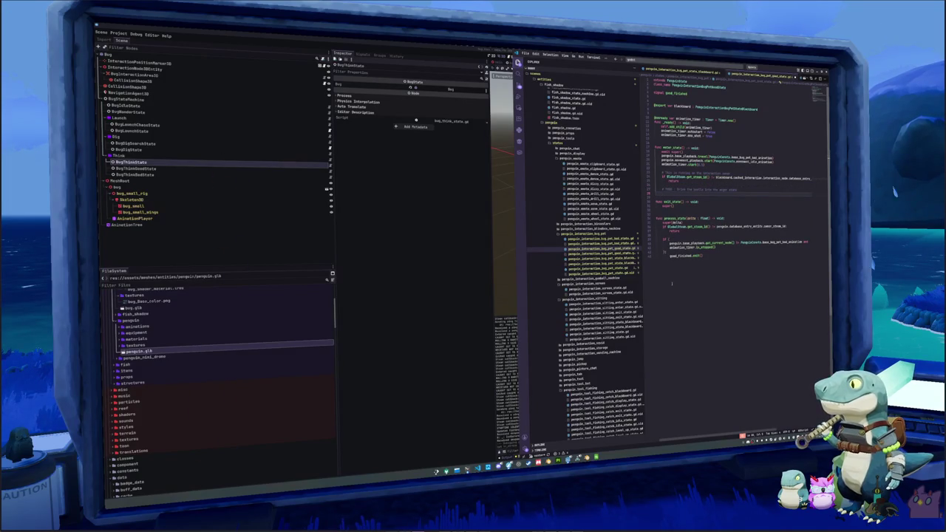
key(Return)
key(Up)
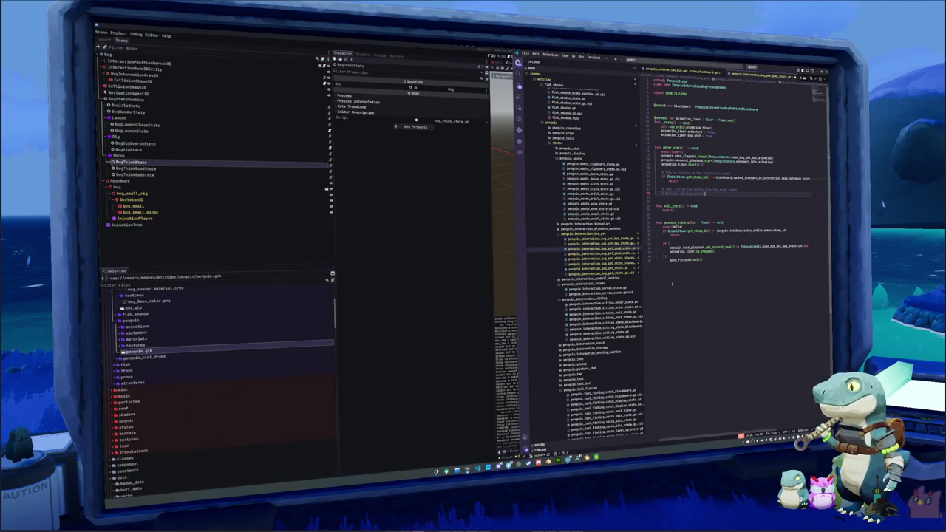
key(Return)
Step: Add a line retrieving the interaction area from Blackboard's cached interaction node
text(var bug)
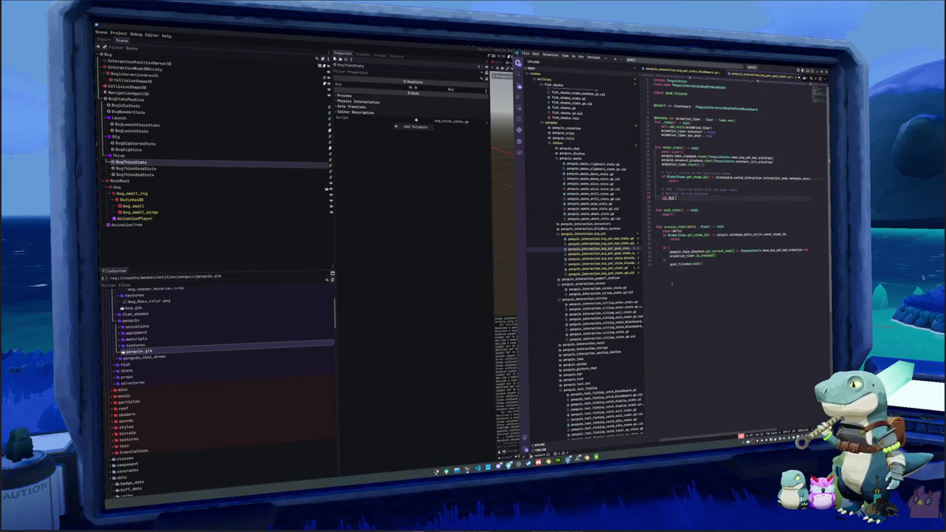
text(:)
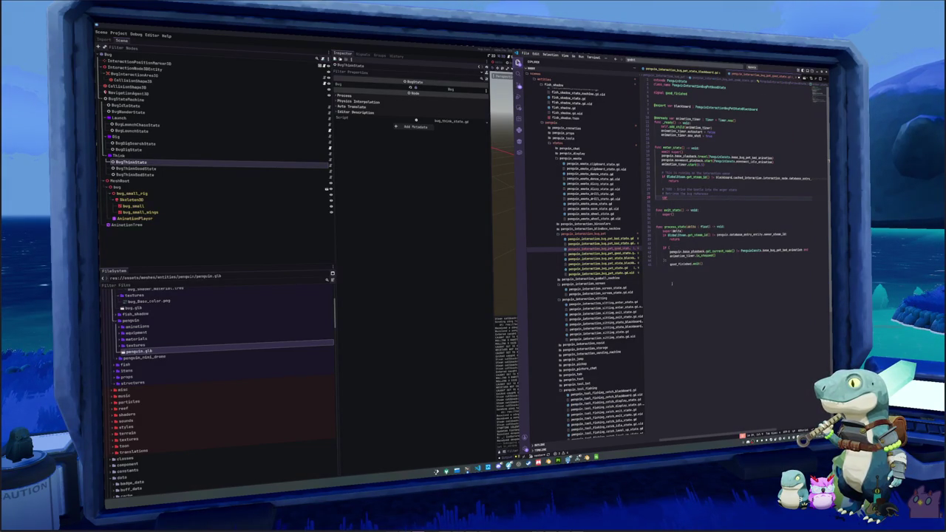
text(.interaction_)
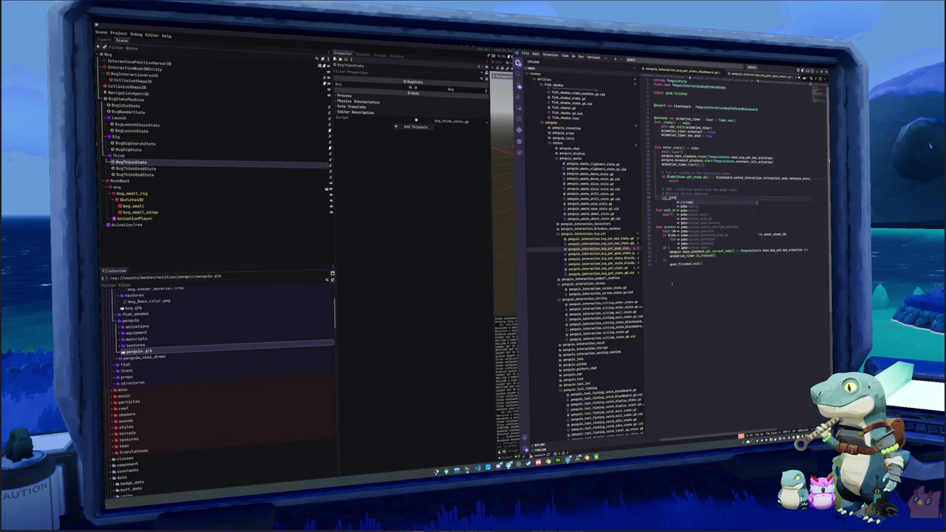
text(ea :=)
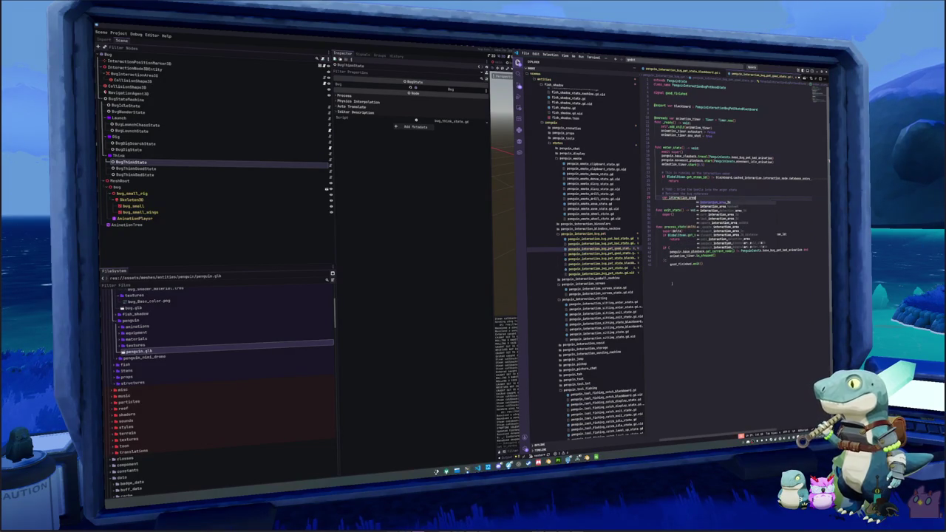
text( Interactio)
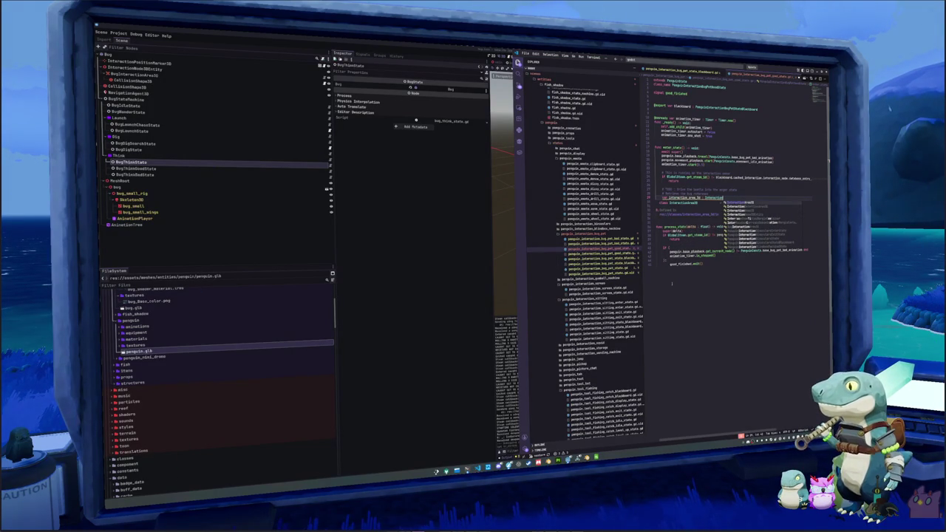
text(Area3D = Blackboard.c)
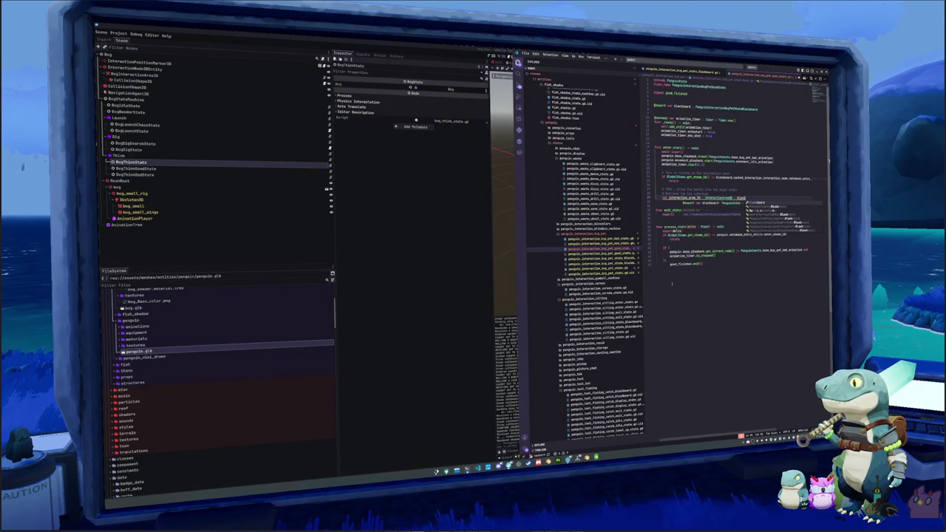
key(Return)
text(.int)
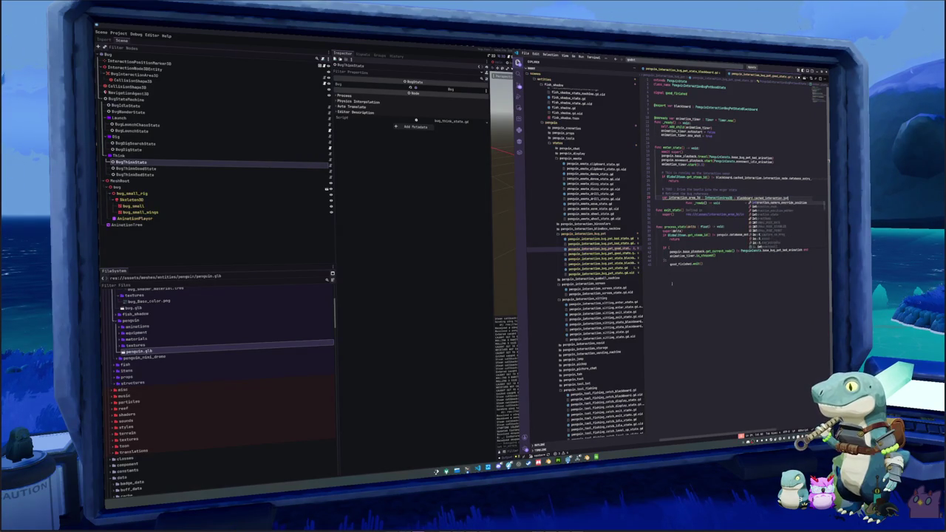
text(eraction_node.d)
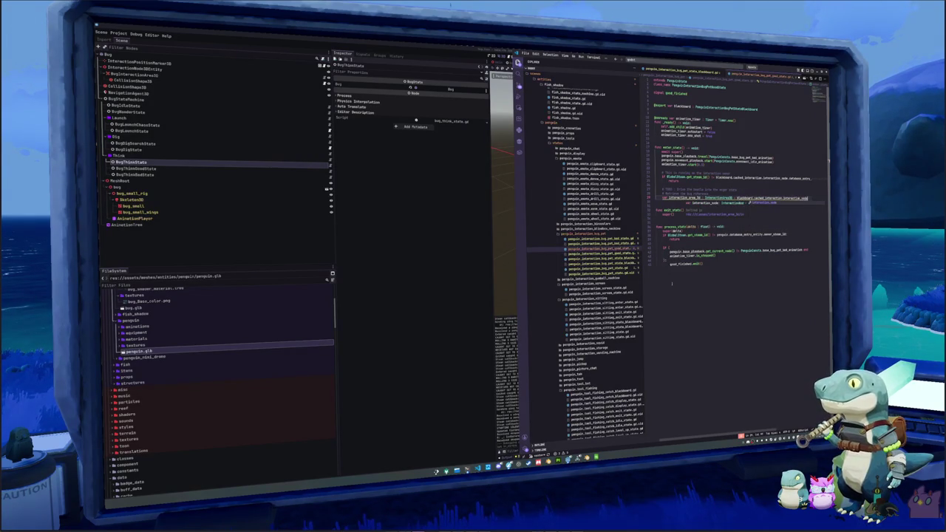
key(Return)
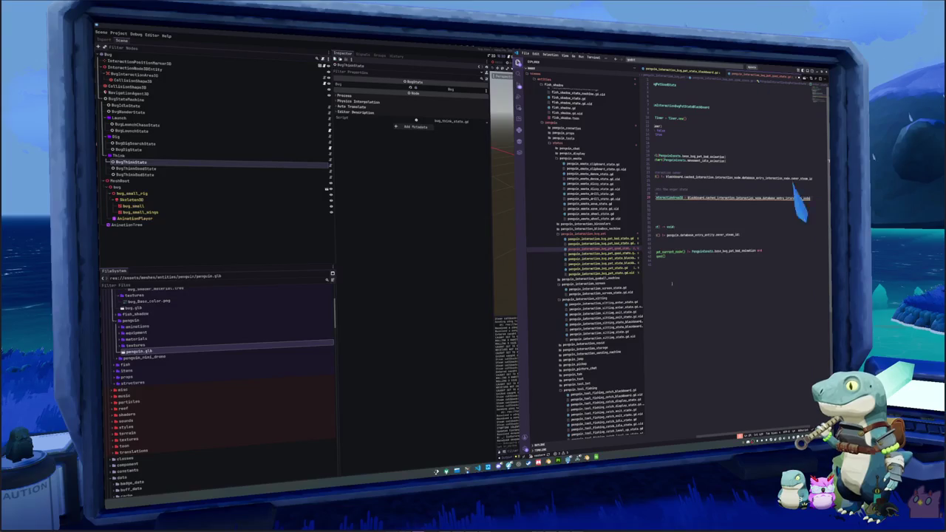
text(.inter)
key(Return)
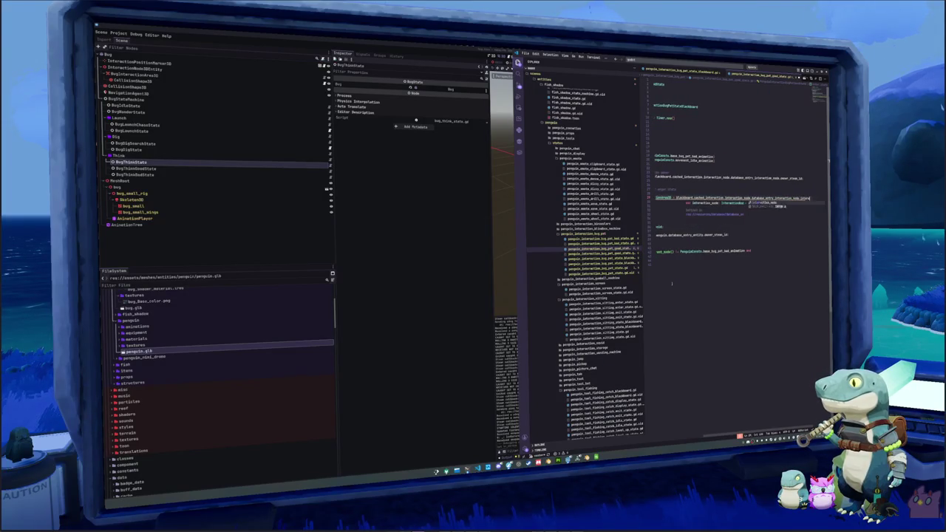
key(ctrl+shift+Left)
text(s)
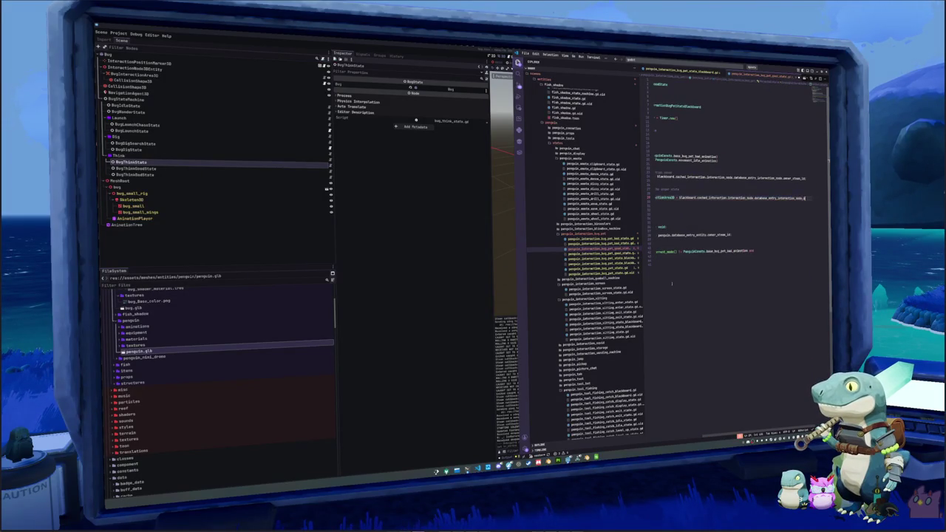
key(BackSpace)
text(inter)
key(Return)
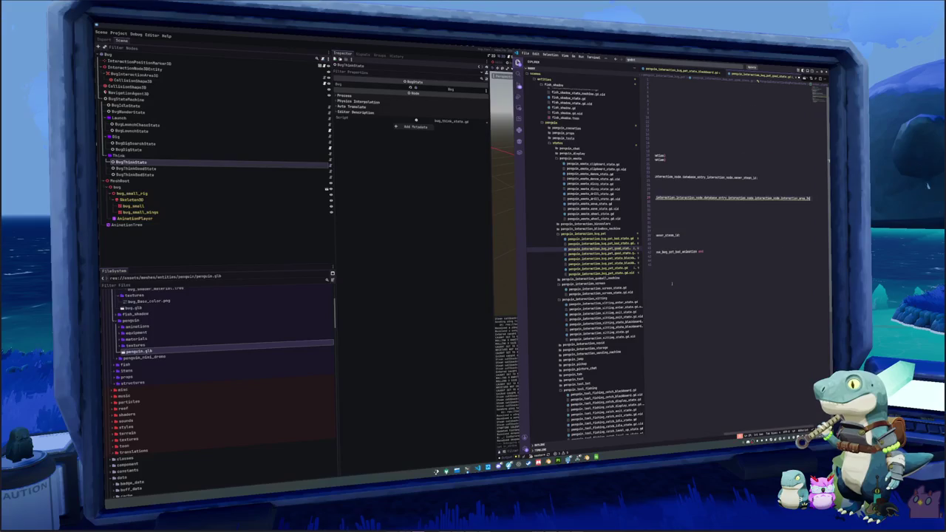
key(Home)
key(End)
Step: Add an 'if not interaction_area_3d is BugInteractionArea3D:' guard with an early return
key(Return)
text(if interaction)
key(BackSpace)
key(BackSpace)
key(BackSpace)
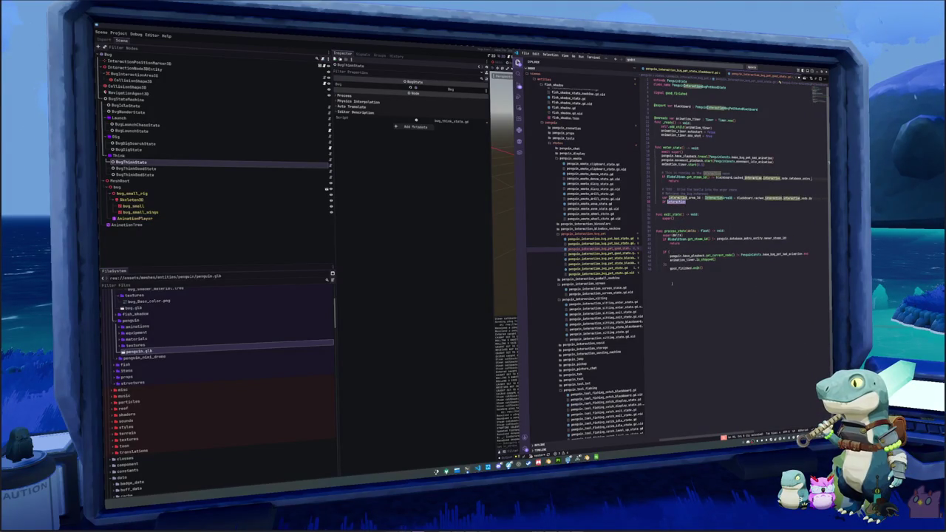
text(t interaction_area_3d)
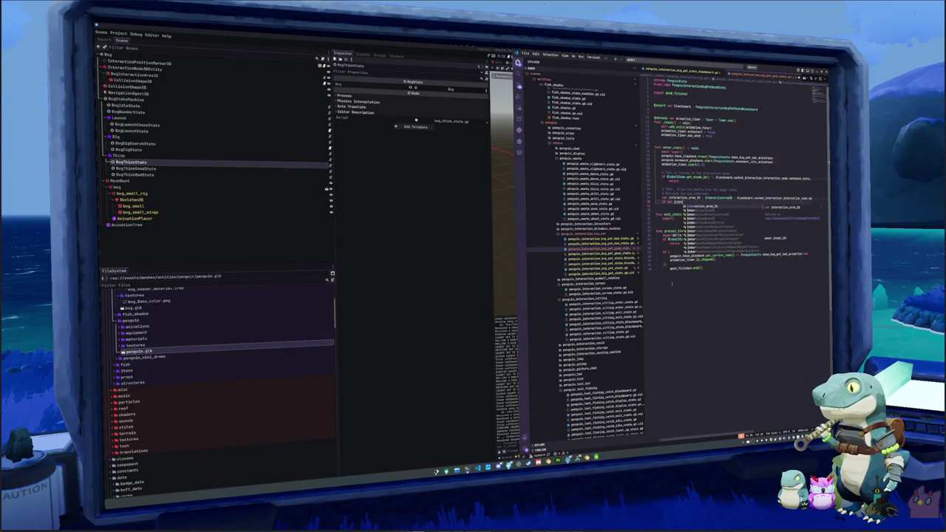
text( is )
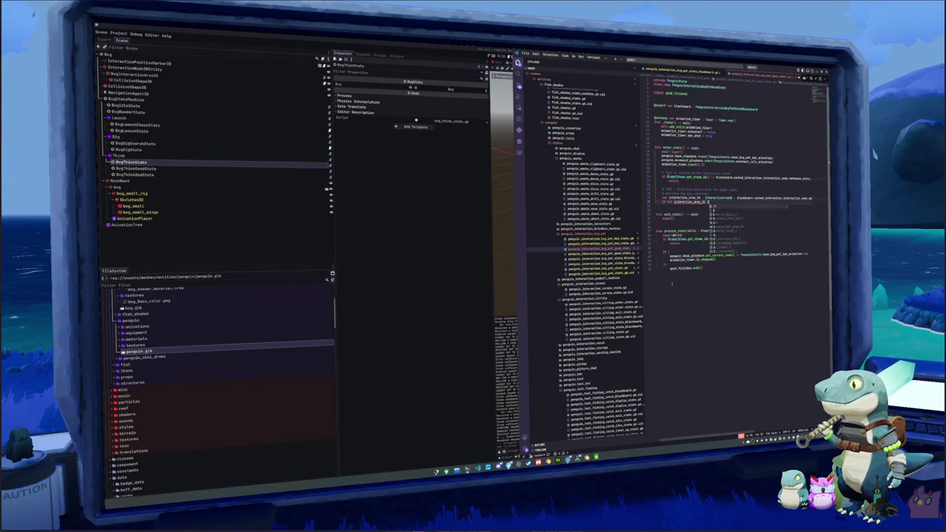
text(BugInteractionArea3D:)
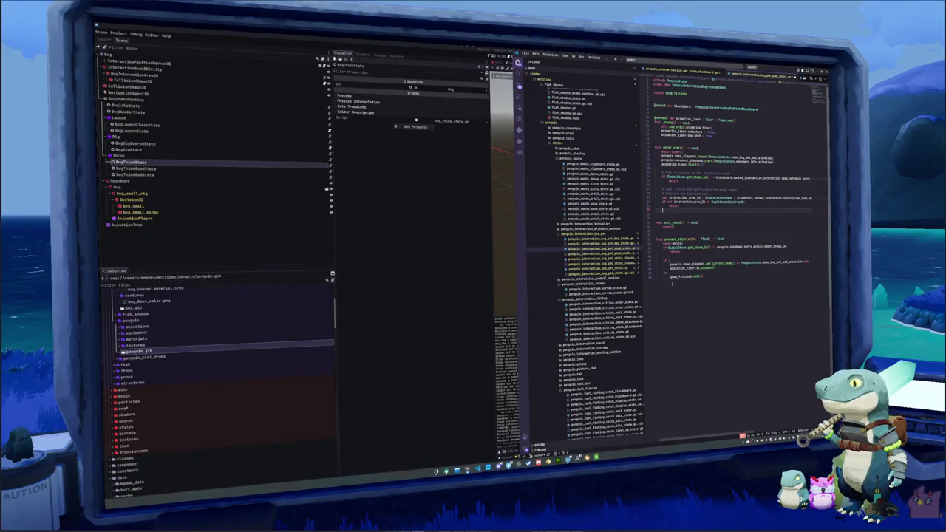
key(Return)
Step: Write a line reaching the bug's think started signal through the BugInteractionArea3D cast
text(bu)
key(BackSpace)
key(BackSpace)
text(interaction_area_3d)
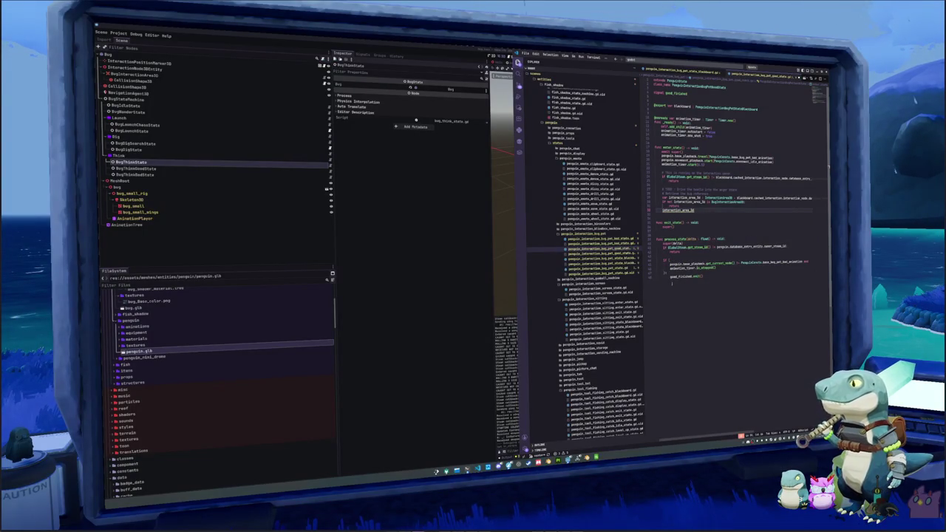
text( = BugInteractionArea3D)
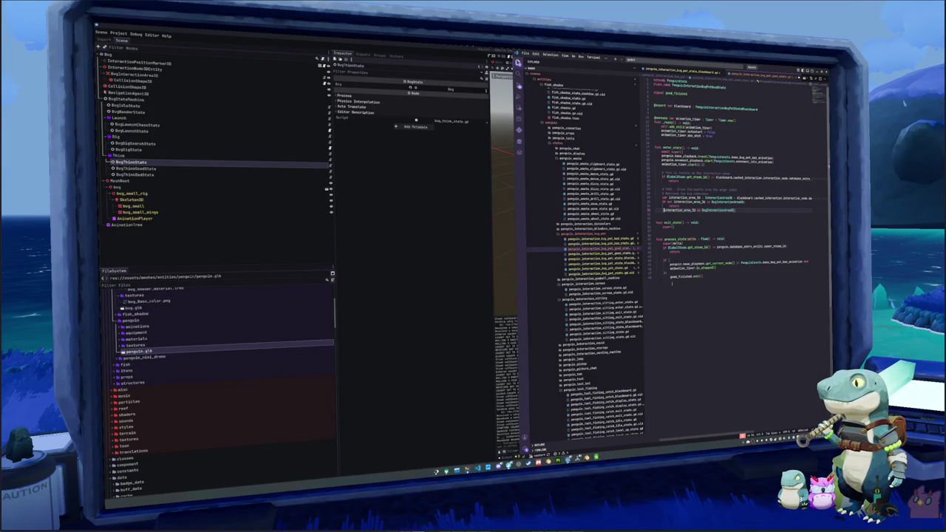
text(.bug)
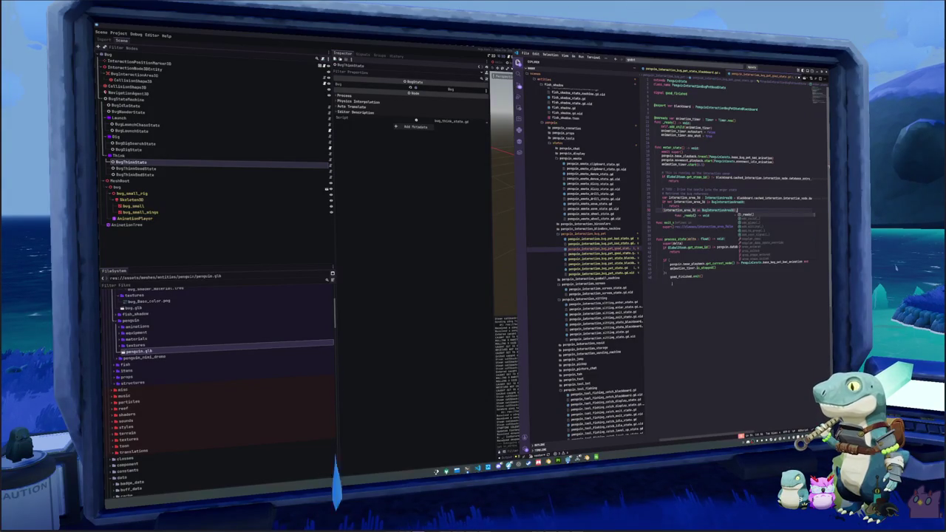
text(.)
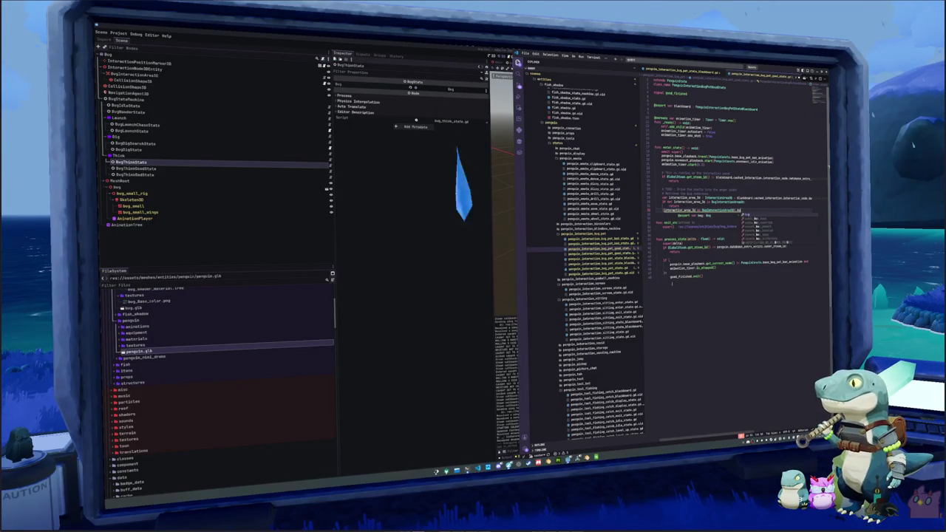
text(_)
key(BackSpace)
key(BackSpace)
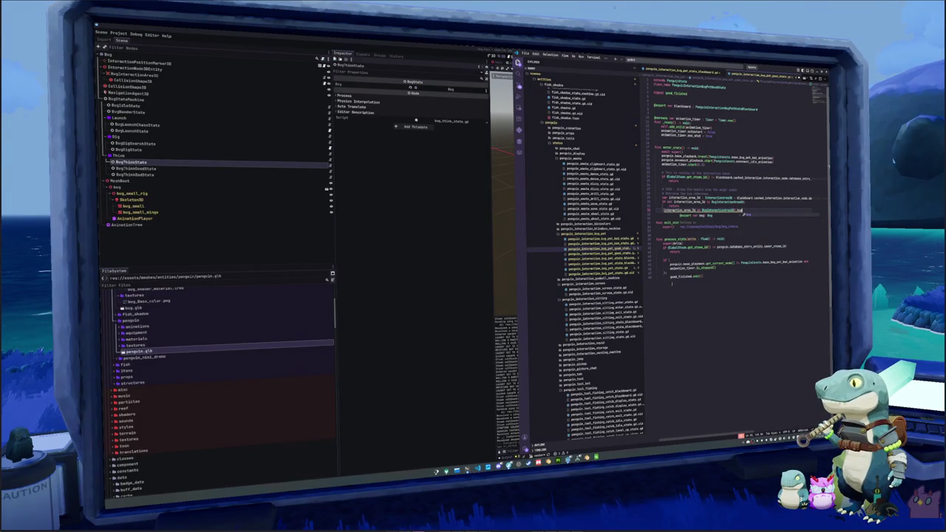
text(._)
key(BackSpace)
text(think)
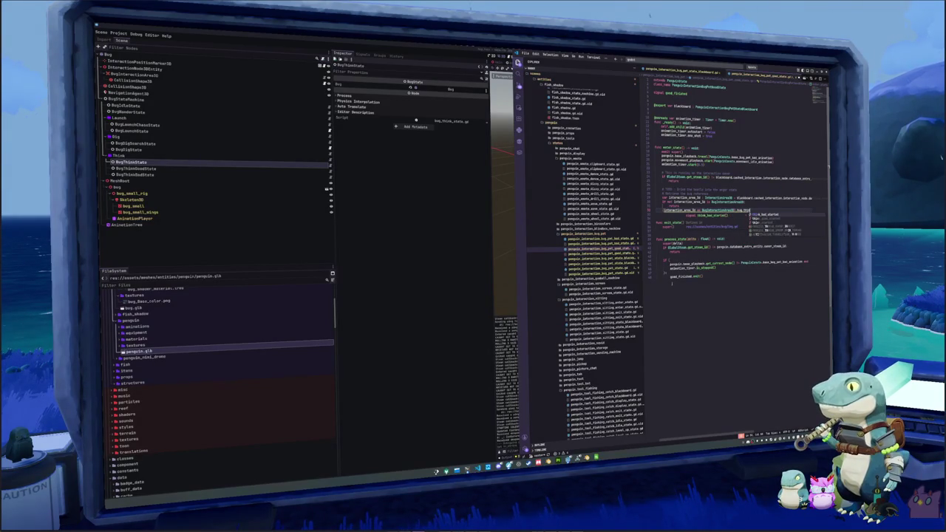
key(Return)
text(.connect()
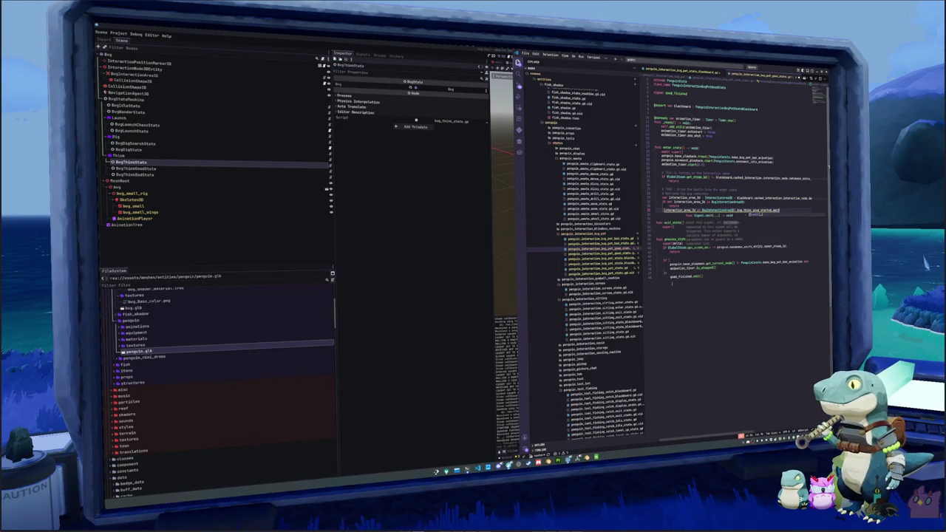
key(Escape)
Step: Fix the new lines' indentation, delete the TODO word, and select the three interaction-area lines
key(shift+Up)
key(shift+Up)
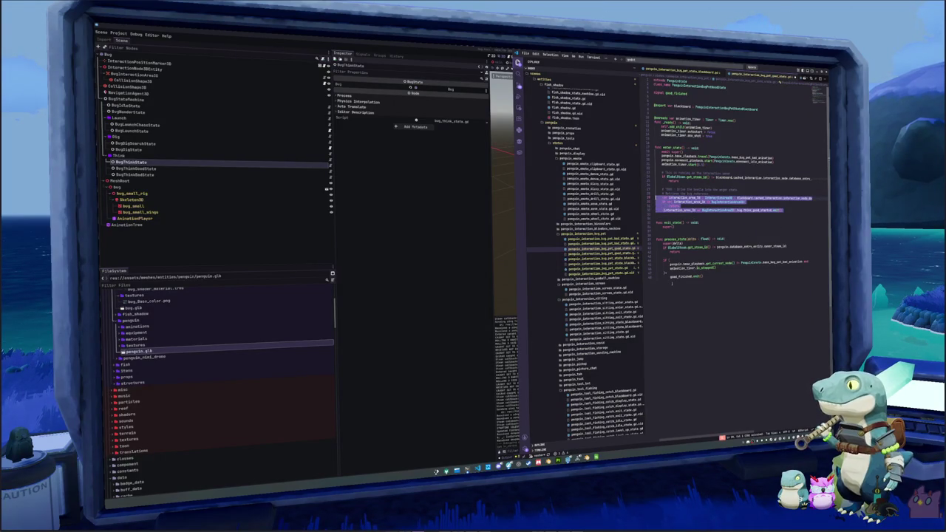
key(ctrl+slash)
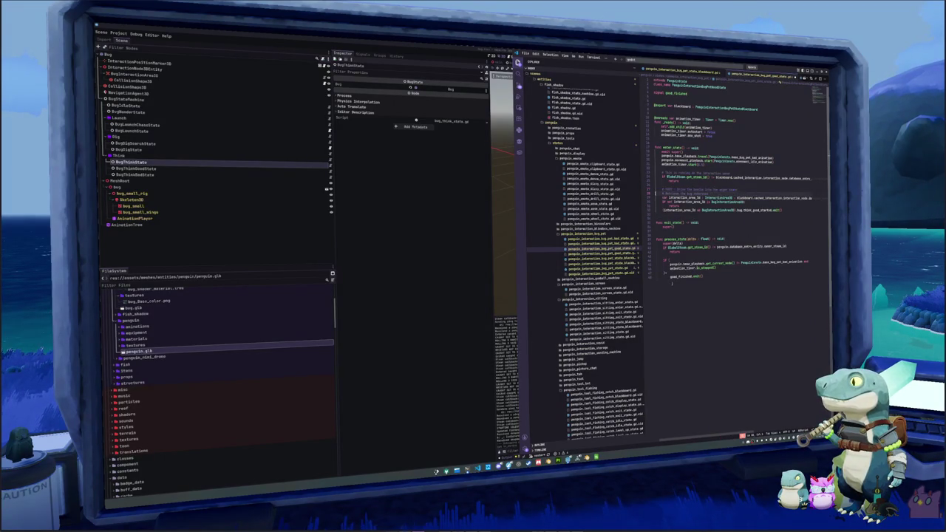
double_click(669, 189)
key(BackSpace)
drag(663, 197, 782, 210)
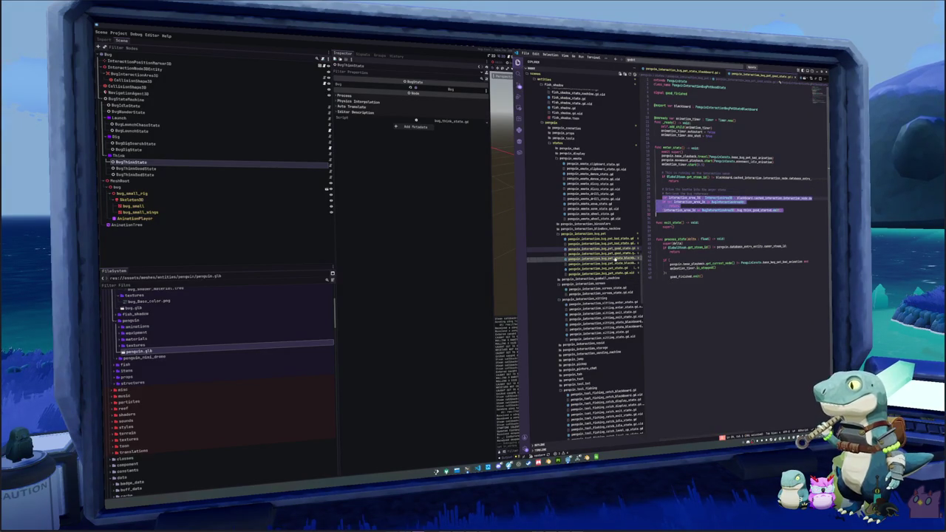
click(592, 239)
Step: Paste the interaction-area lines into the bad-state script and change them to bug.think_bad_started.emit()
key(Return)
key(ctrl+v)
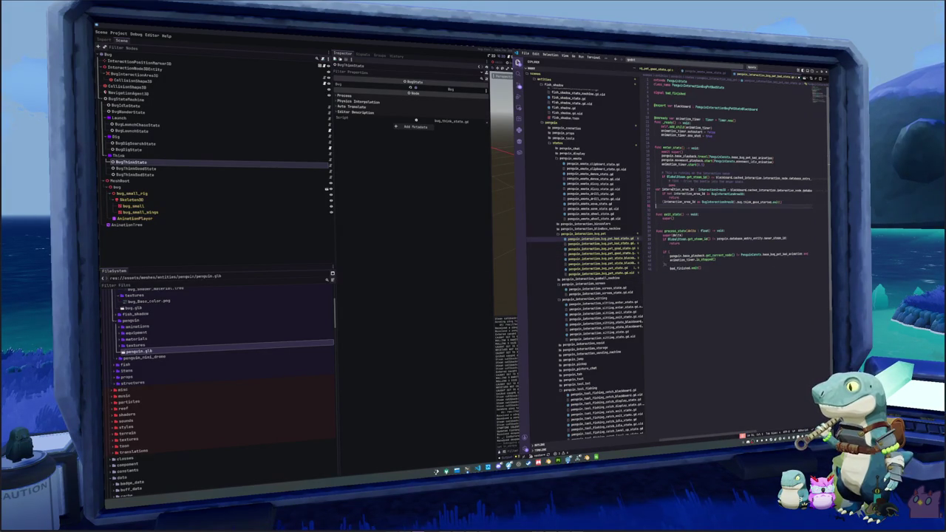
key(Return)
key(Tab)
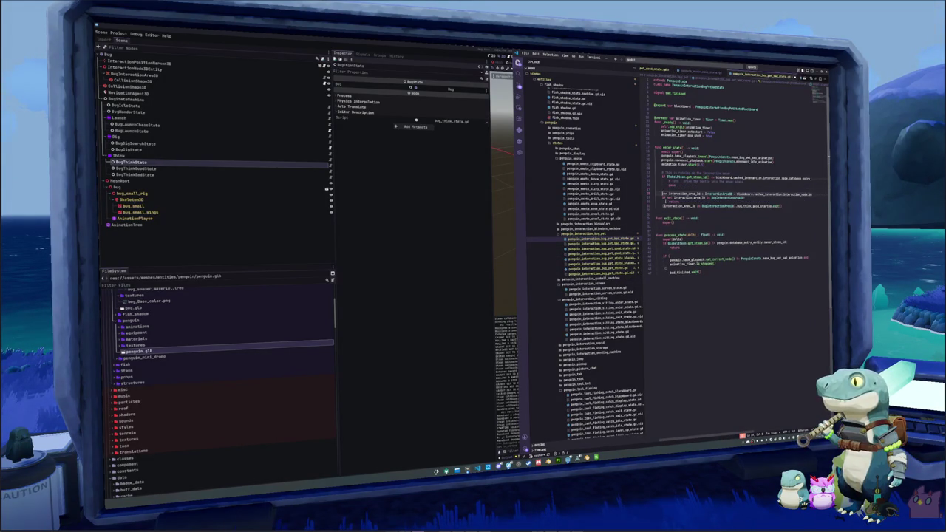
key(ctrl+BackSpace)
key(ctrl+BackSpace)
key(ctrl+BackSpace)
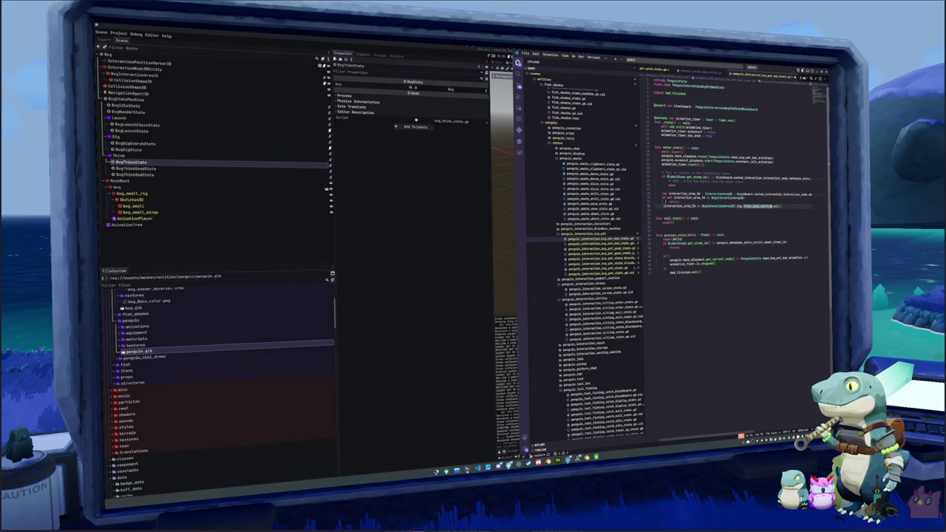
text(thi)
key(Return)
text(.emit())
Step: Replace the leftover pass and TODO comment lines with a return statement
key(Up)
key(Up)
key(Up)
key(ctrl+BackSpace)
text(i)
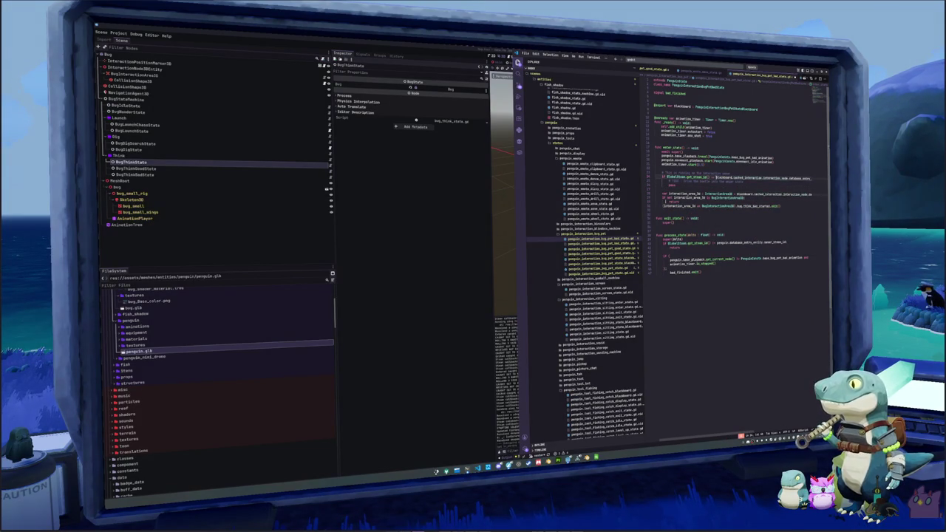
text(d)
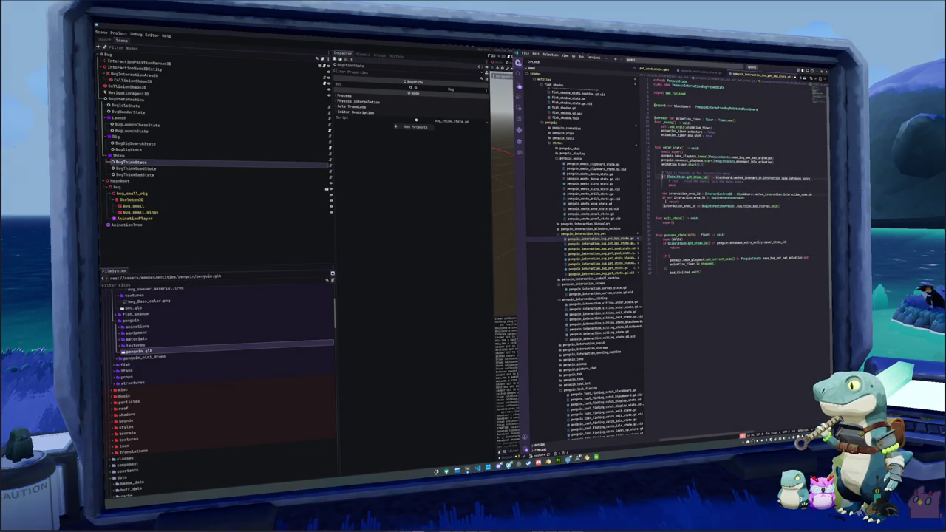
key(ctrl+shift+k)
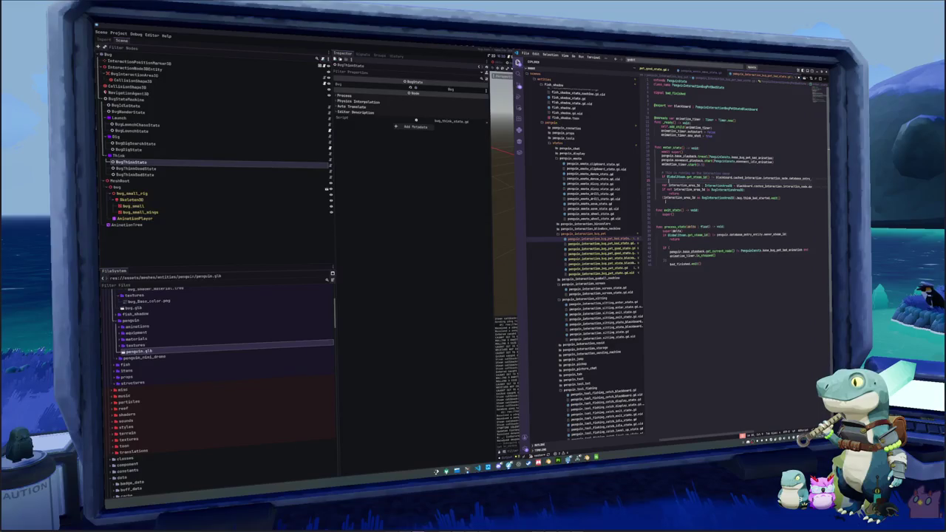
text(ret)
key(Return)
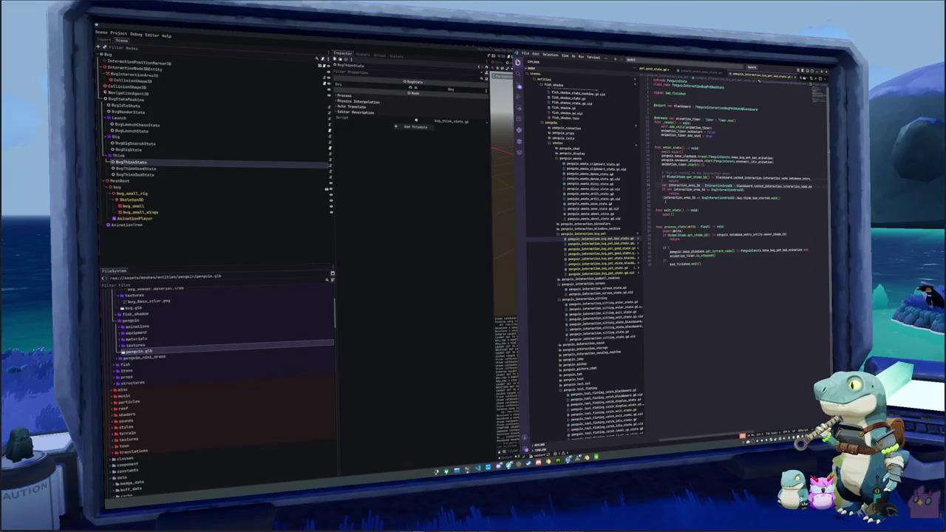
click(489, 297)
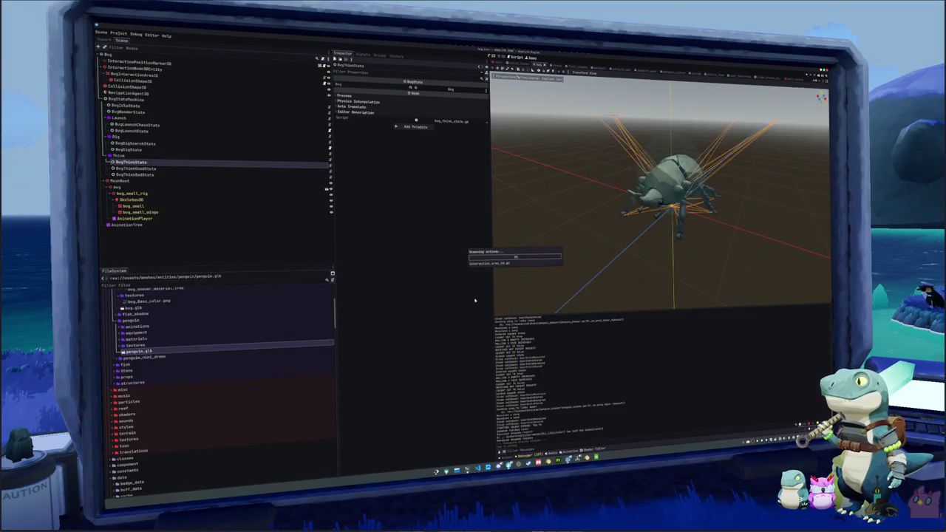
Step: Run the project with F5 to bring up the Madalyth Zero title screen
key(F5)
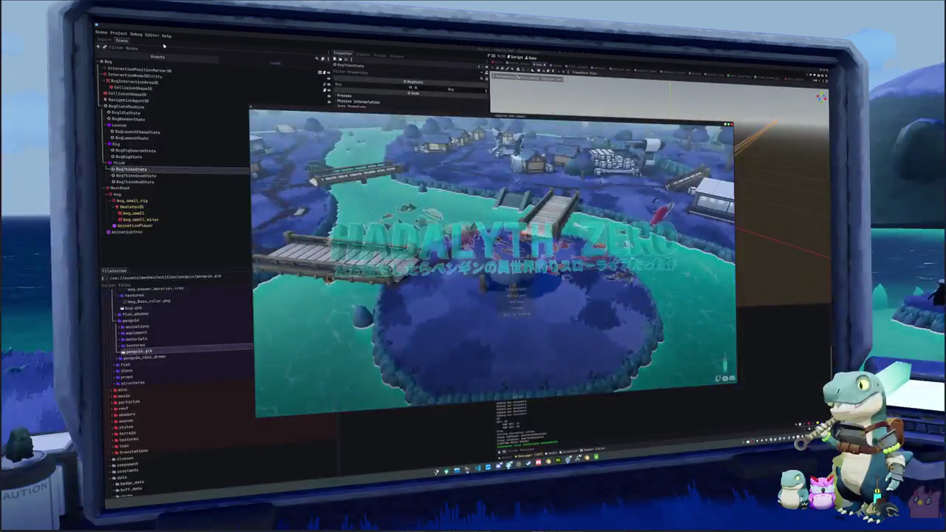
Step: Start the game from the title menu and pet the bug with the interact key
click(509, 290)
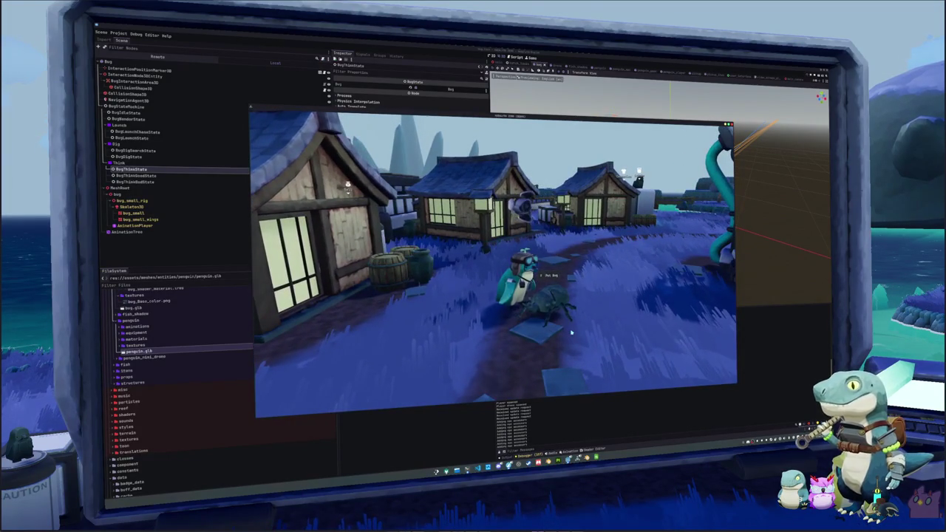
key(e)
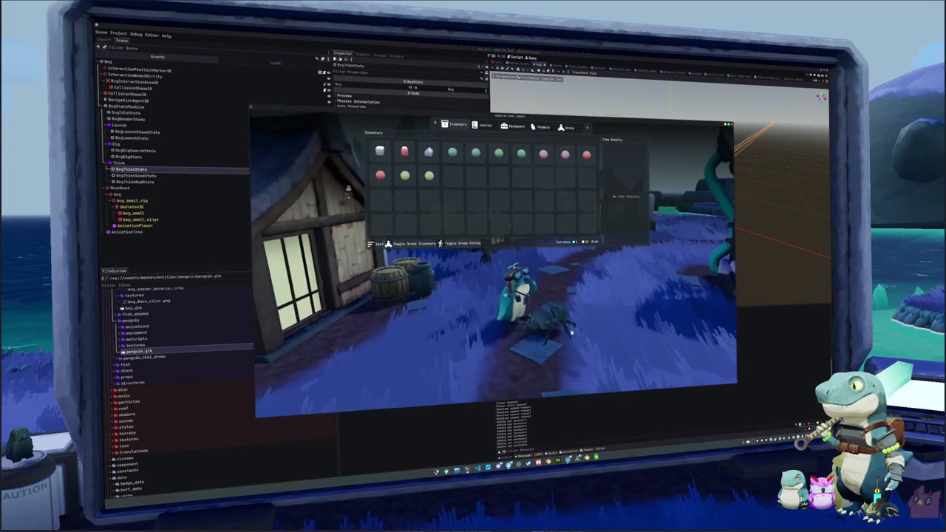
key(Escape)
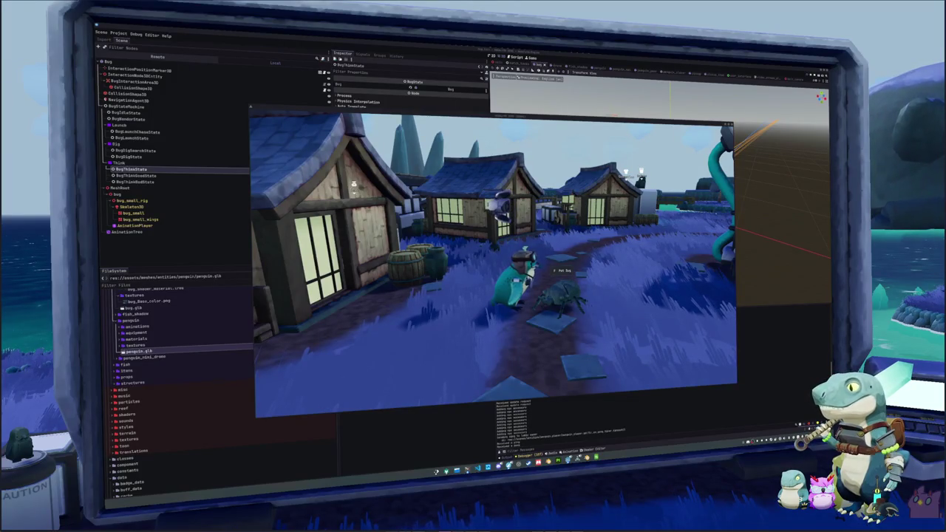
Step: Add an inventory item through the developer console, then leave the game for the spreadsheet
key(Tab)
key(Tab)
key(Tab)
key(grave)
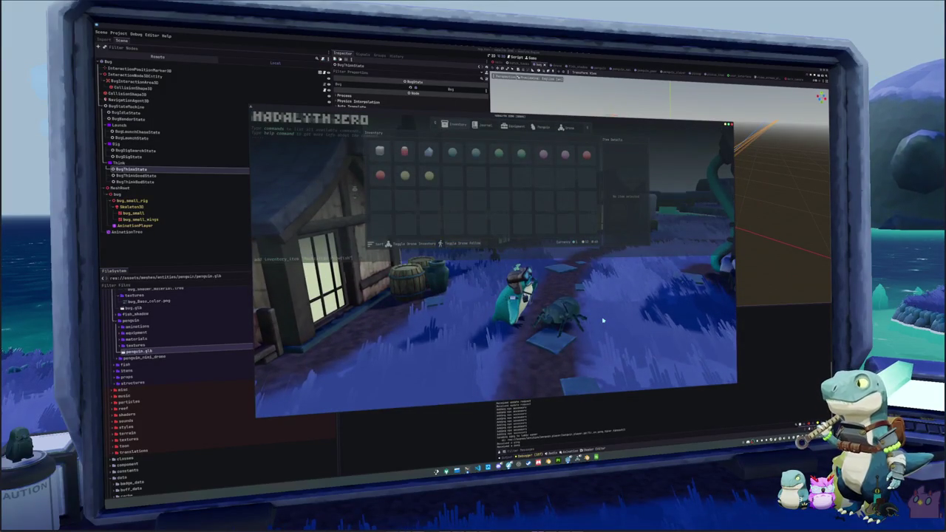
key(Return)
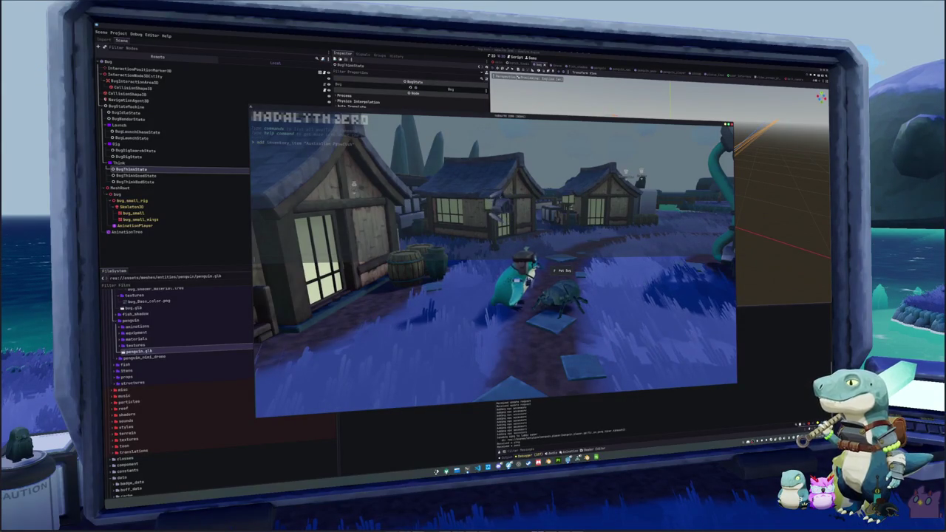
key(Escape)
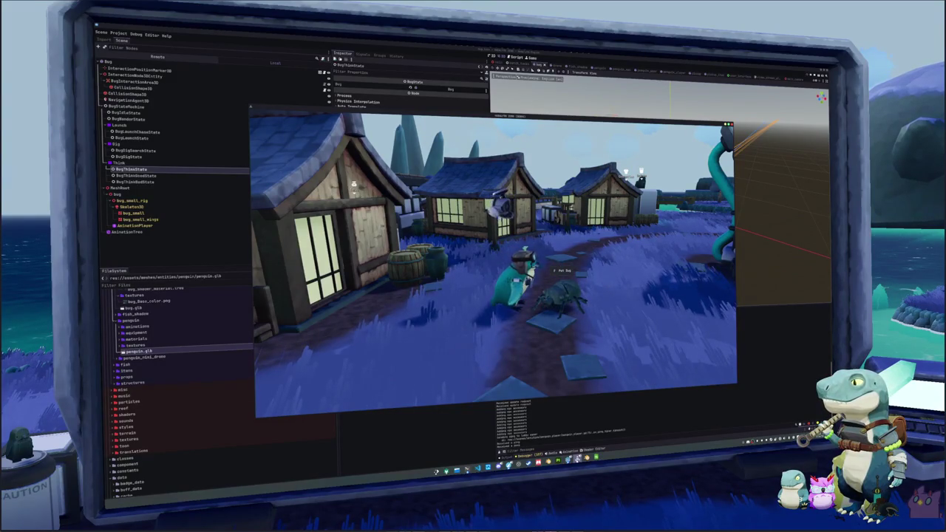
key(e)
key(grave)
key(Escape)
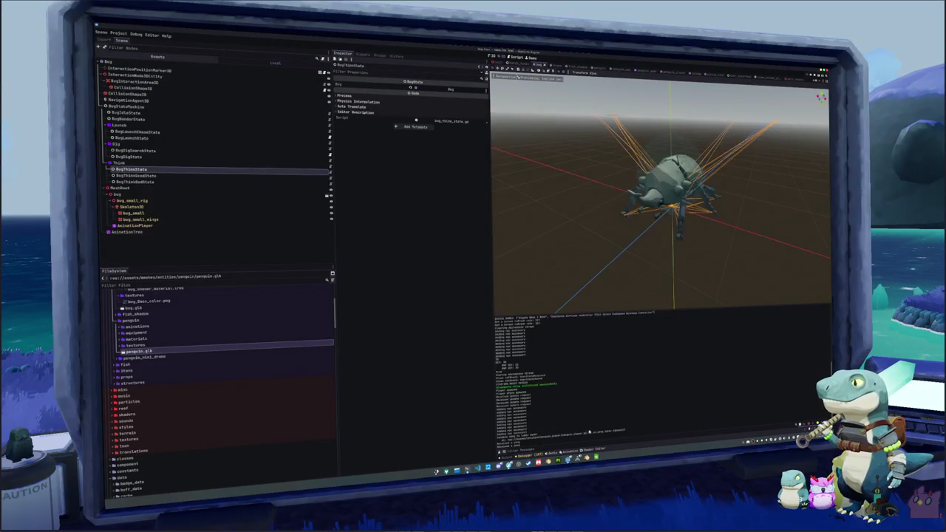
key(alt+Tab)
click(588, 382)
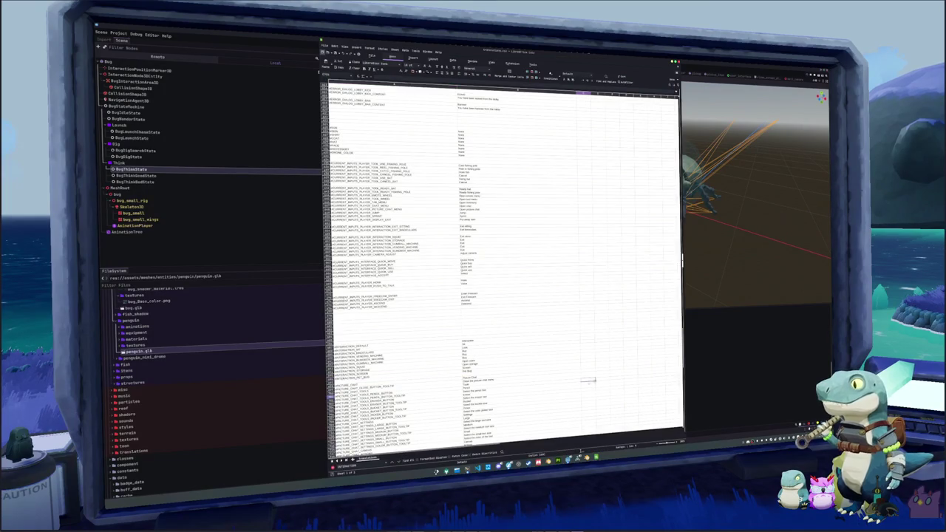
click(700, 377)
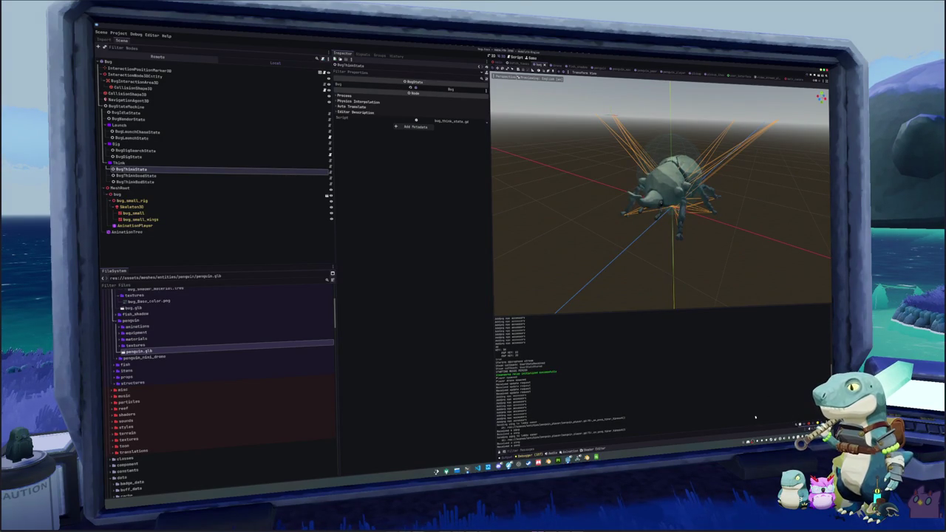
Step: Save, switch to the user interface scene, save it, and unhide FishingMinigameRoot
key(F5)
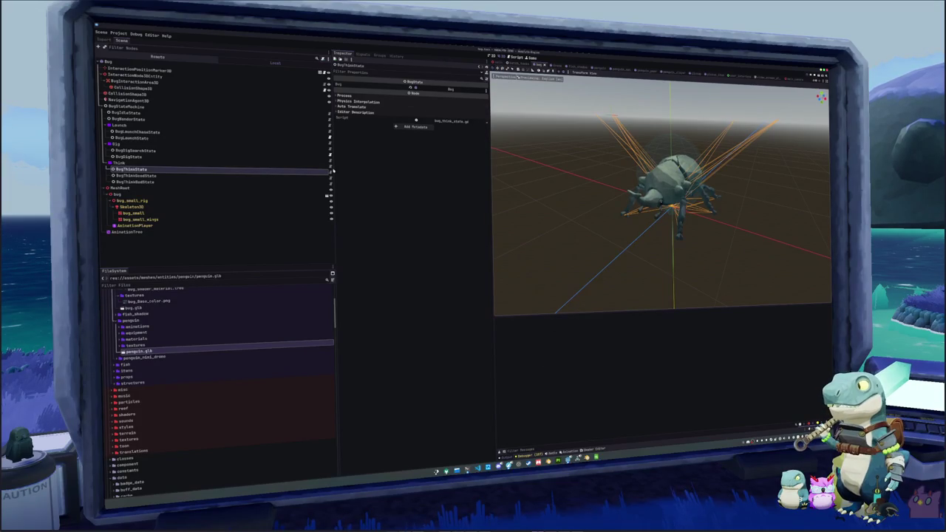
click(741, 77)
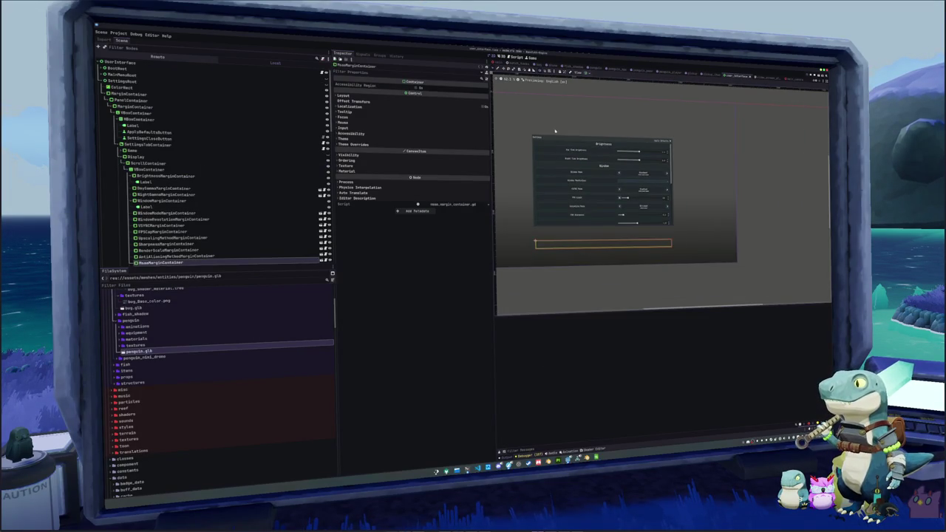
key(ctrl+s)
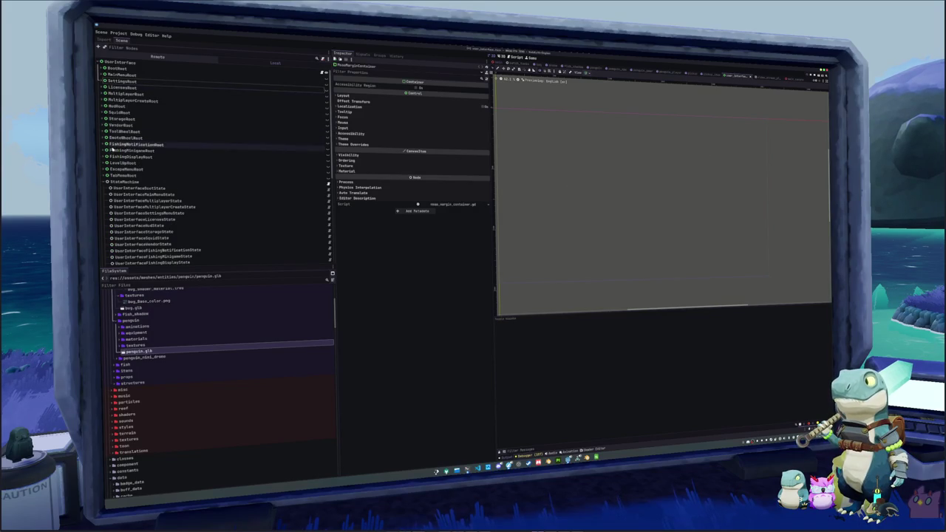
click(304, 150)
click(327, 151)
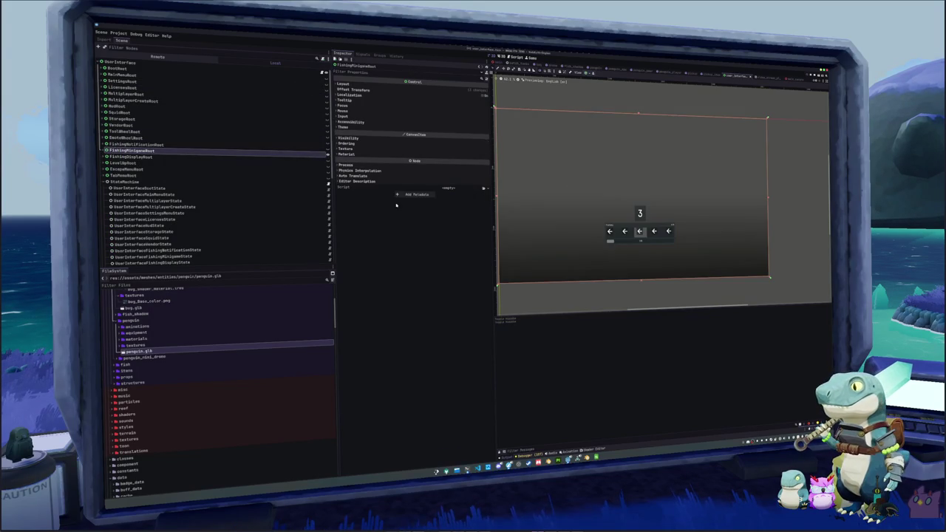
Step: Expand the minigame's children and toggle KeyCodeSequenceAlternate's visibility off and back on
scroll(608, 237, up, 1)
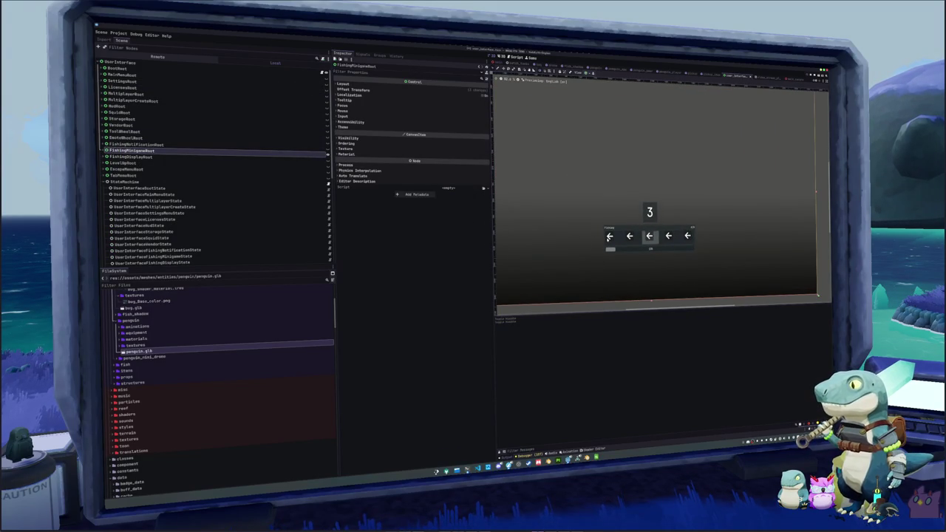
click(103, 150)
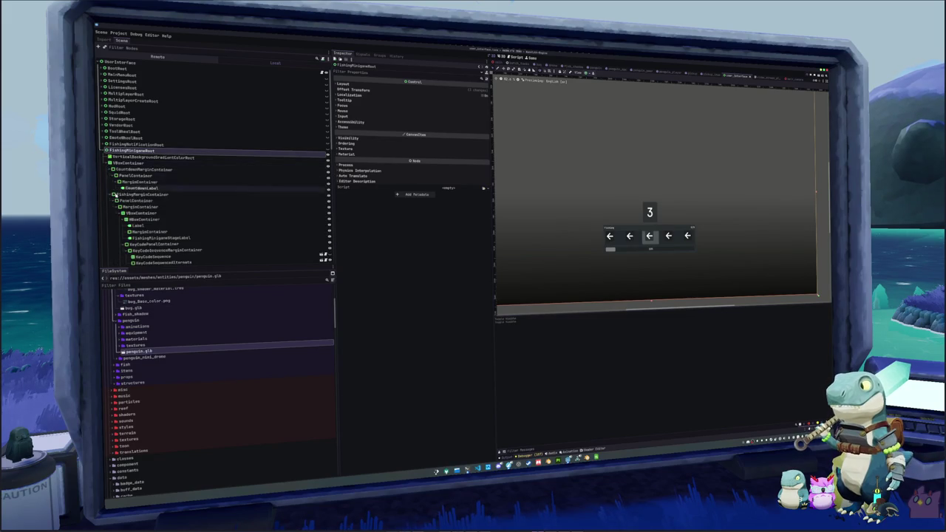
click(105, 162)
scroll(140, 178, down, 3)
click(147, 205)
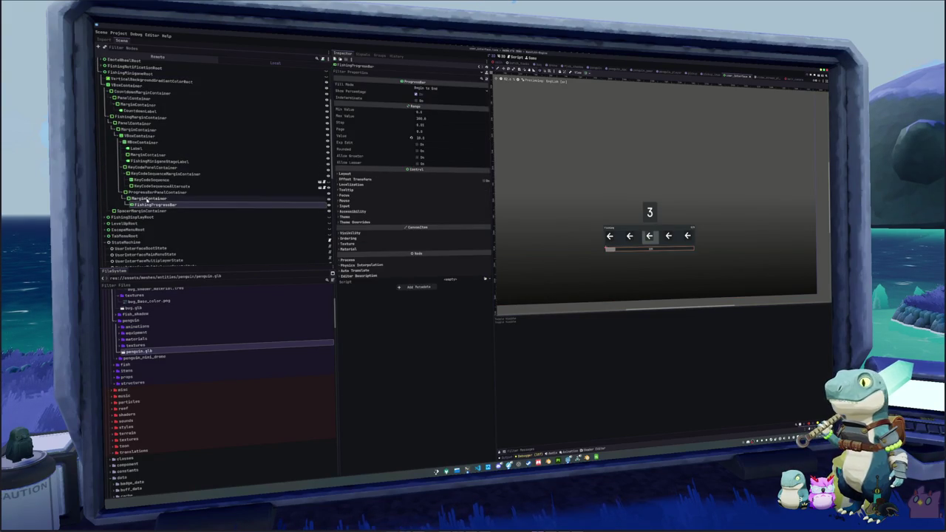
click(148, 198)
click(148, 192)
click(149, 187)
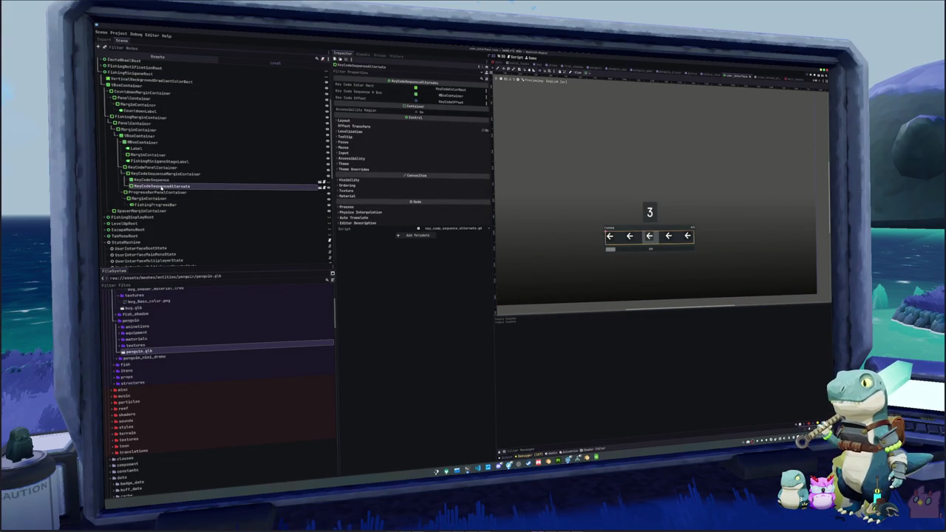
click(328, 184)
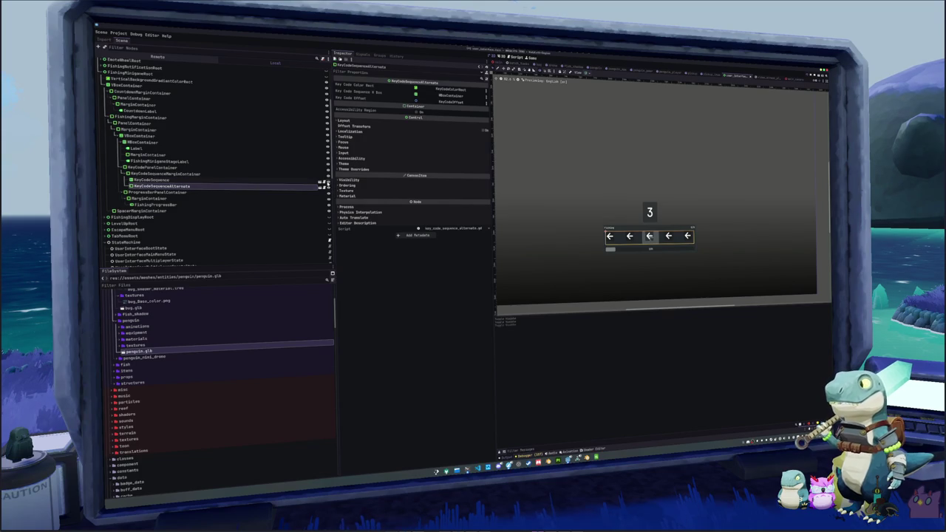
click(328, 184)
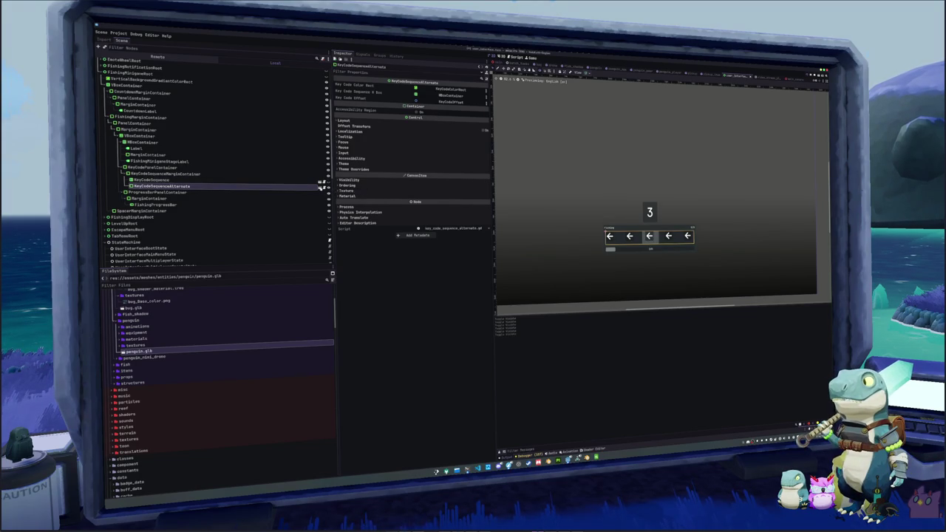
Step: Give the KeyCodeSequenceAlternate HBoxContainer the default_theme.tres theme, then run the scene
click(321, 188)
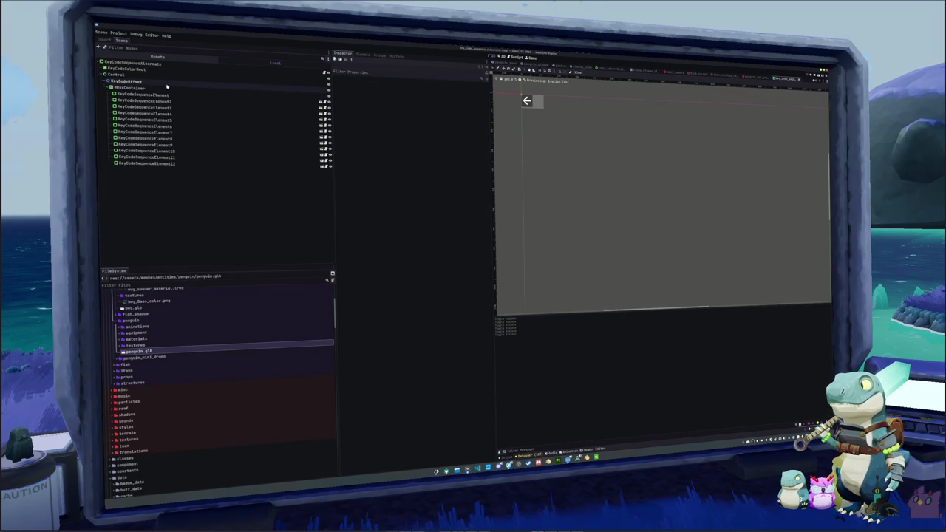
click(167, 87)
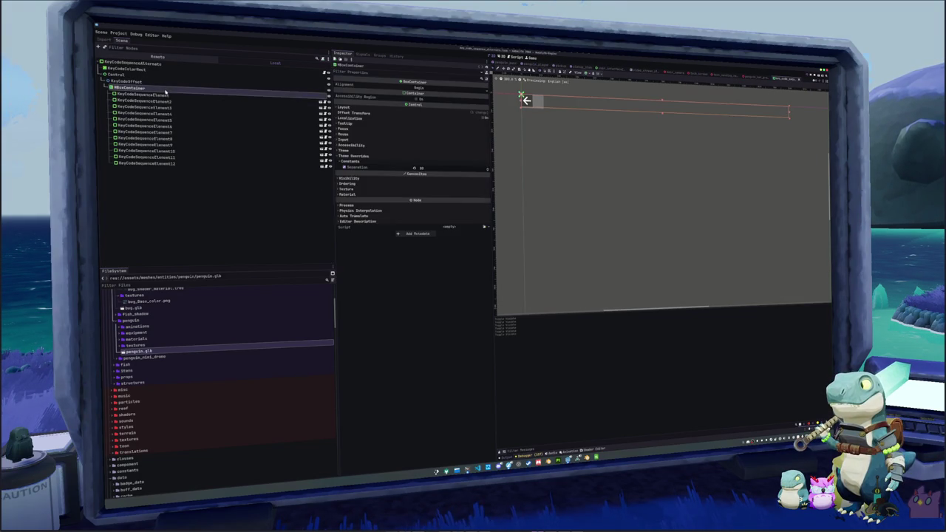
click(381, 152)
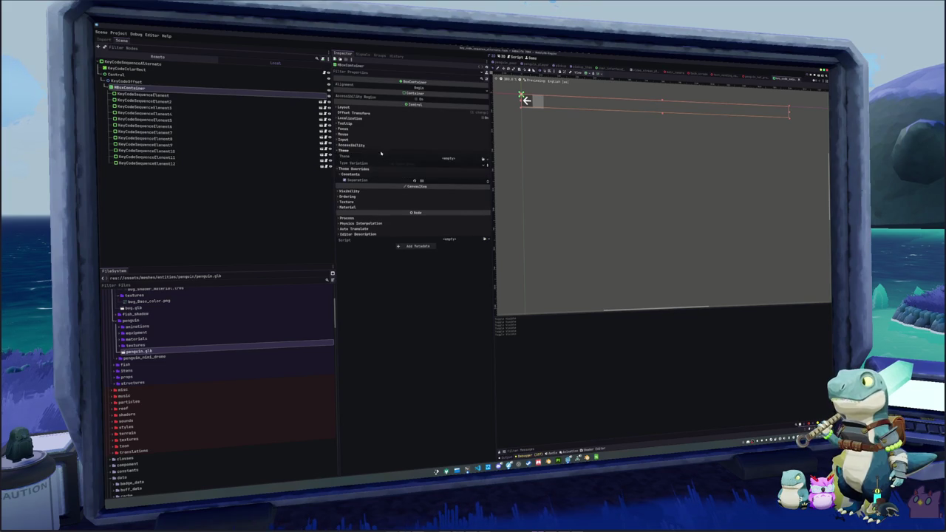
click(482, 159)
click(479, 208)
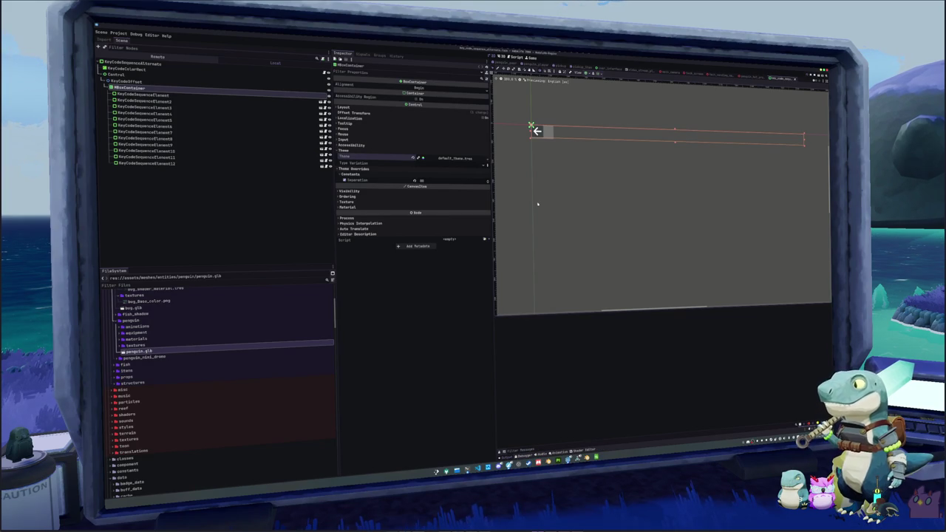
key(F6)
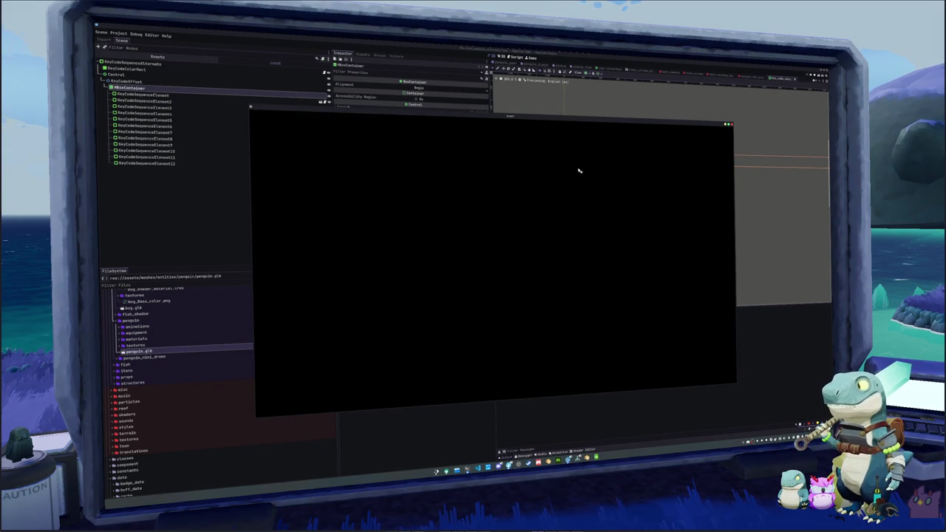
Step: Move the game window aside, open and close the Settings panel, then stop the game
drag(519, 113, 606, 150)
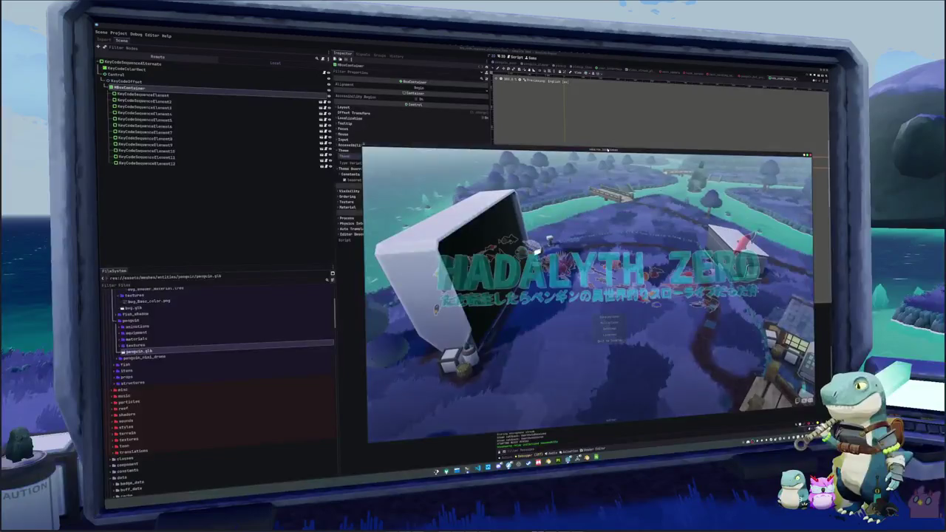
click(609, 328)
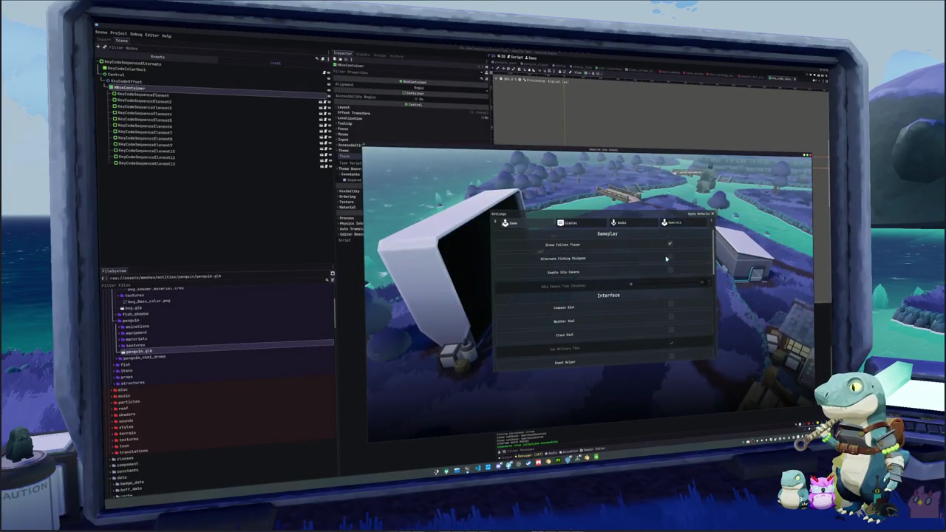
click(712, 213)
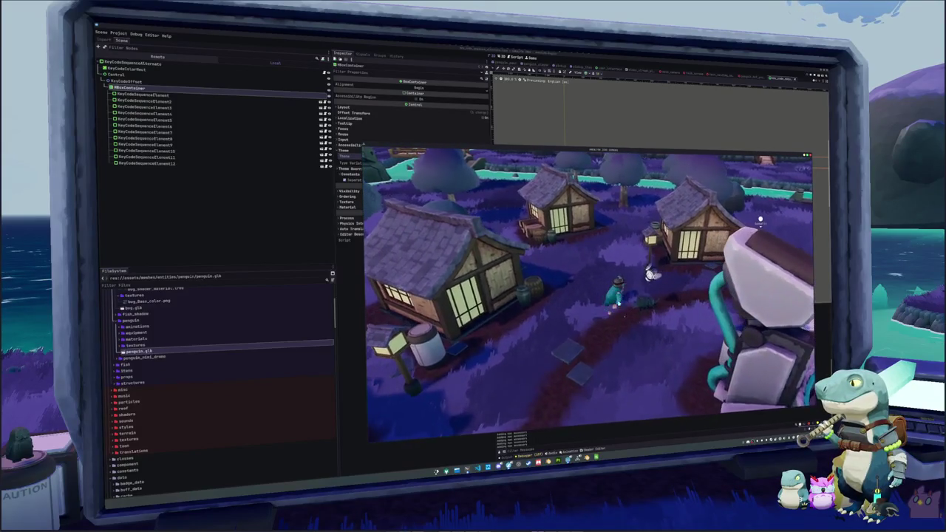
key(F8)
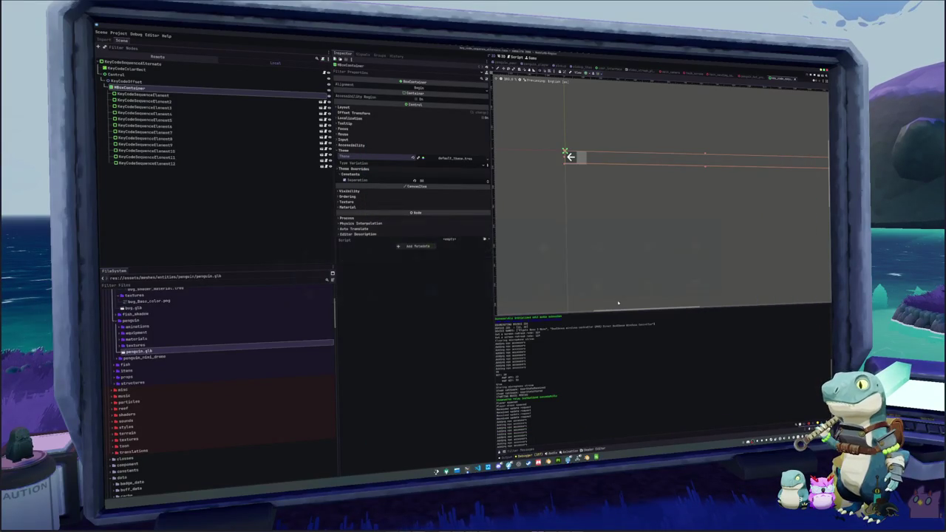
Step: Duplicate FishingMinigameRoot in the UI scene and rename the copy BugMinigameRoot
click(606, 70)
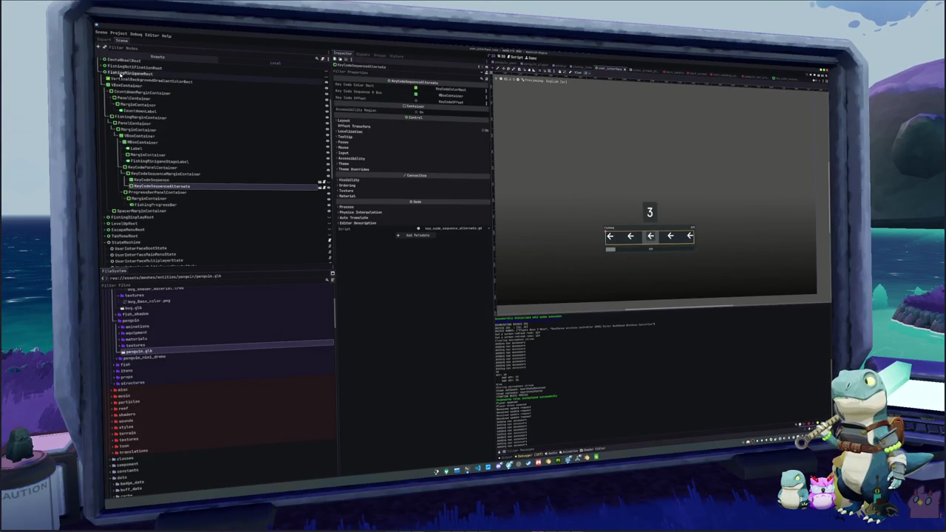
click(130, 74)
key(ctrl+d)
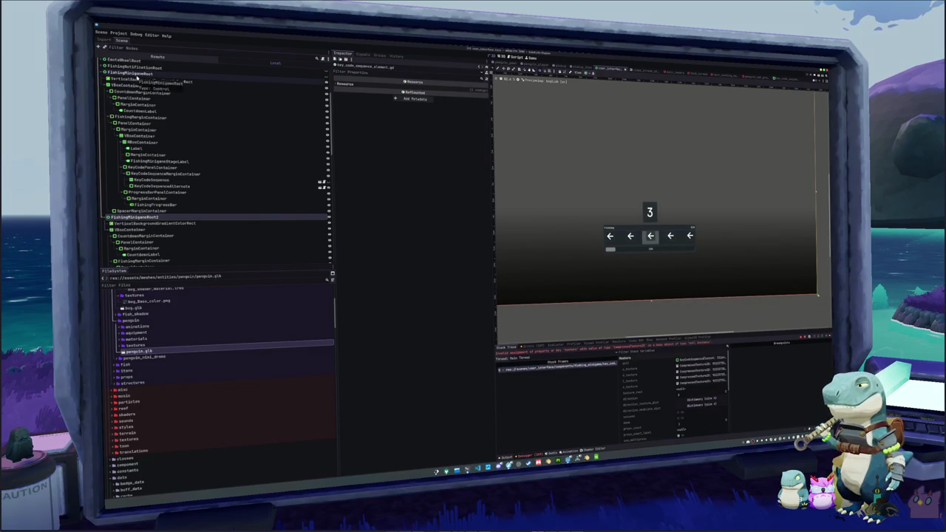
scroll(136, 76, down, 10)
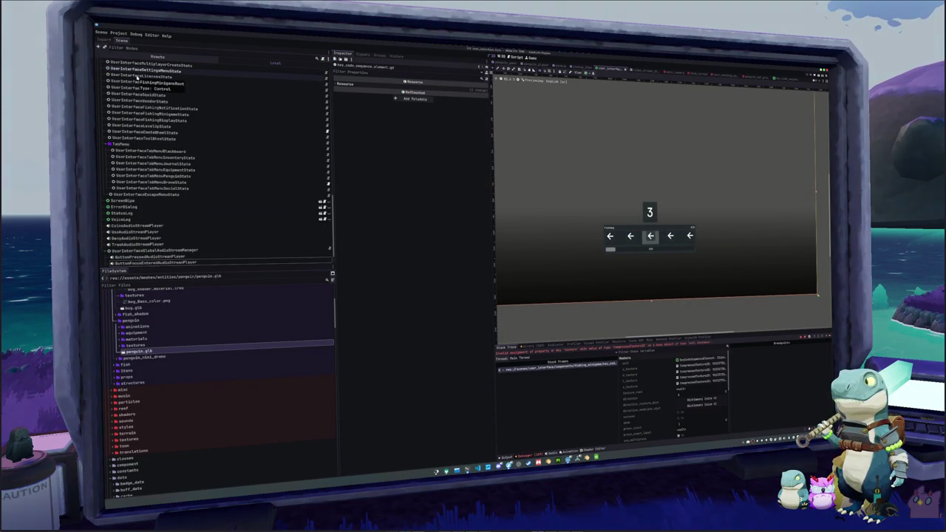
scroll(136, 127, up, 5)
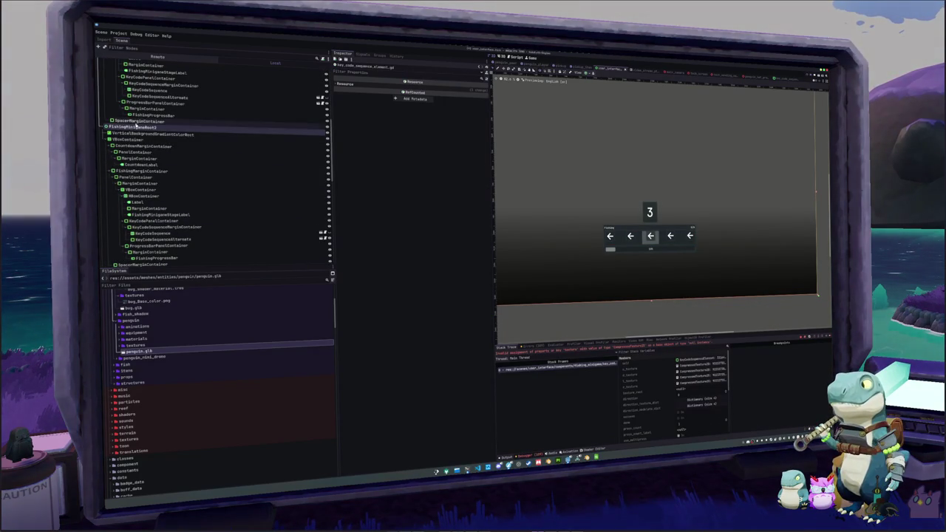
scroll(136, 127, up, 3)
click(103, 113)
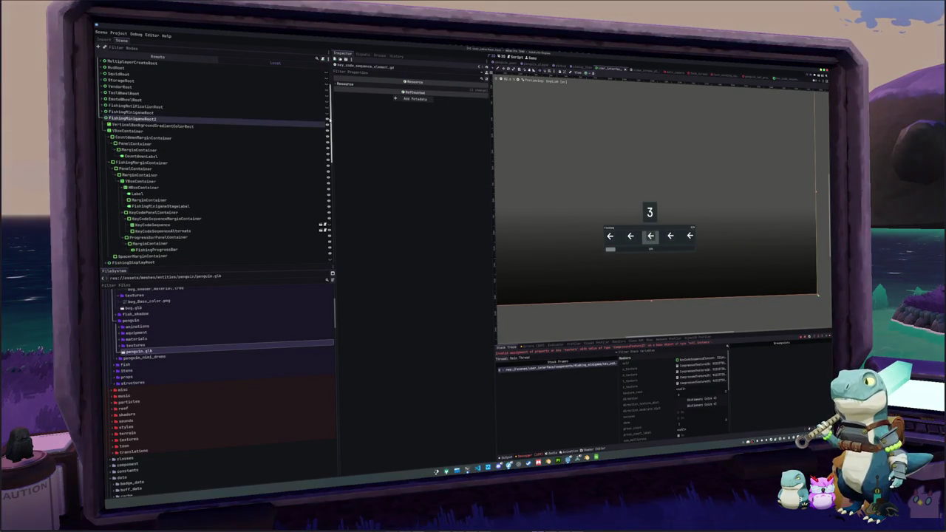
click(175, 119)
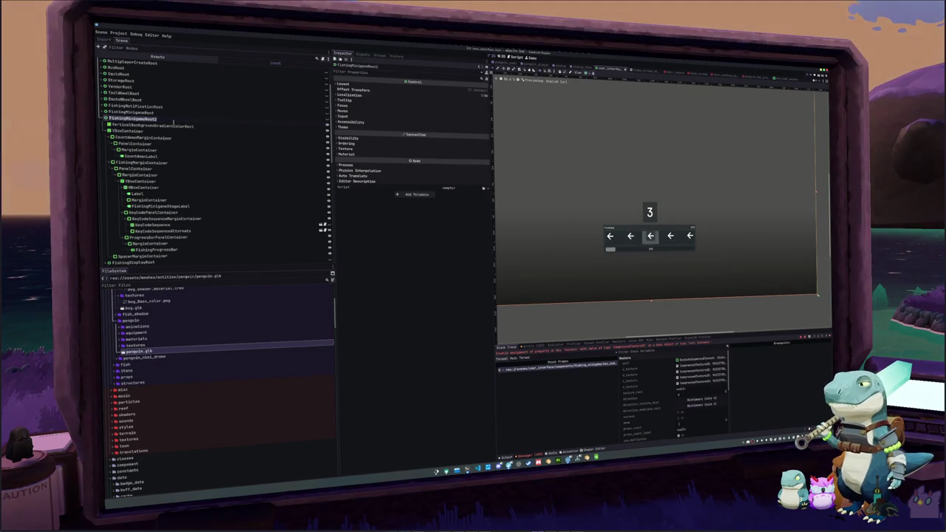
double_click(174, 120)
text(BugMini)
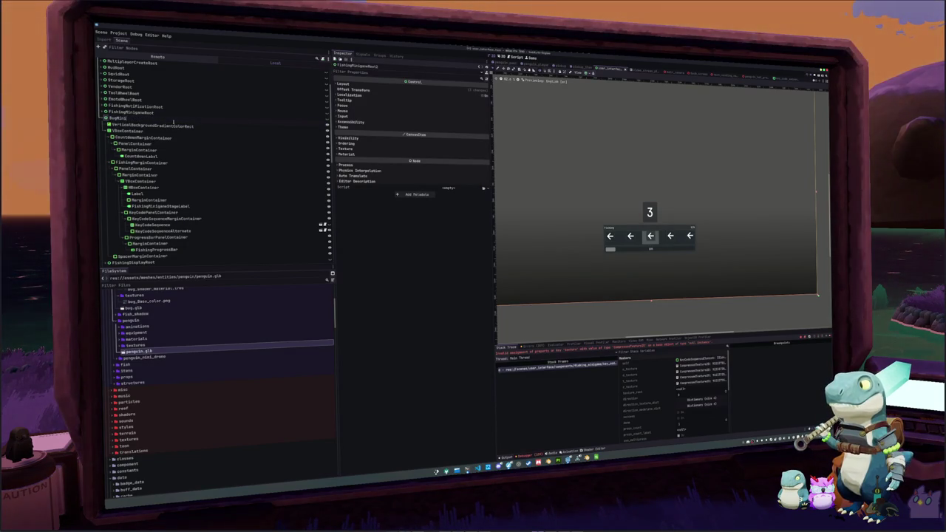
text(gameRoot)
key(Return)
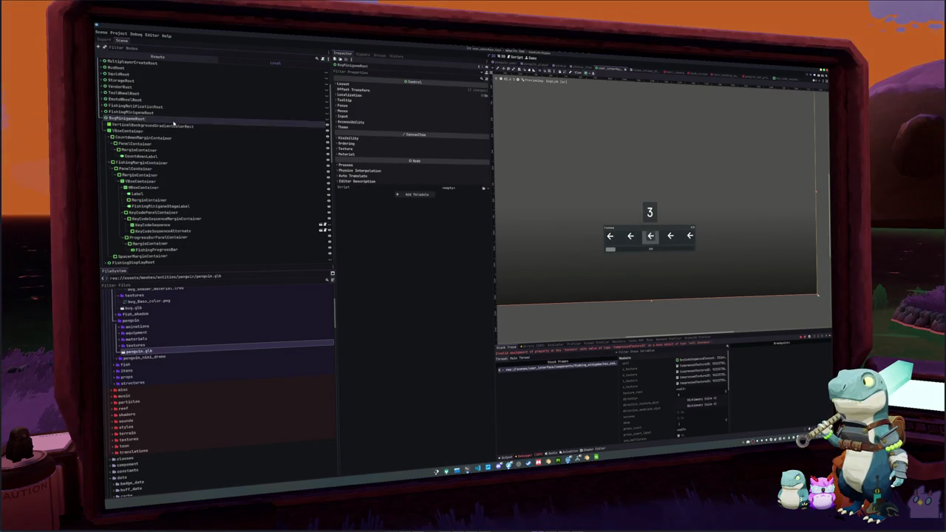
Step: Rename the copy's FishingMarginContainer to BugMarginContainer
key(Down)
key(Down)
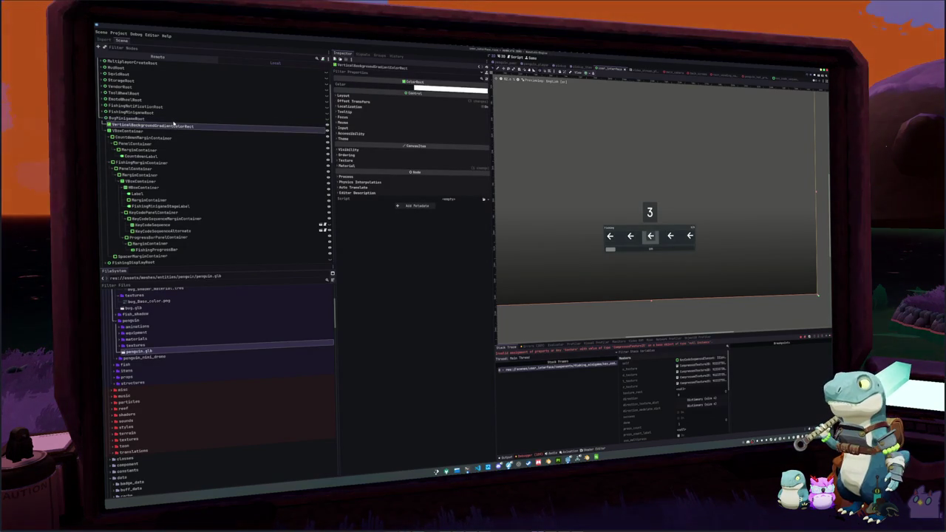
key(Down)
key(Down)
key(Down)
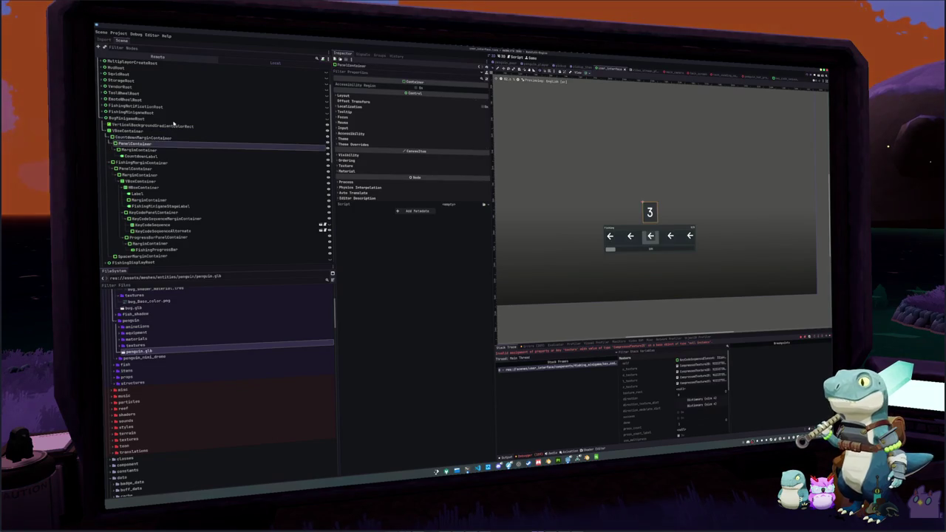
key(Down)
key(Down)
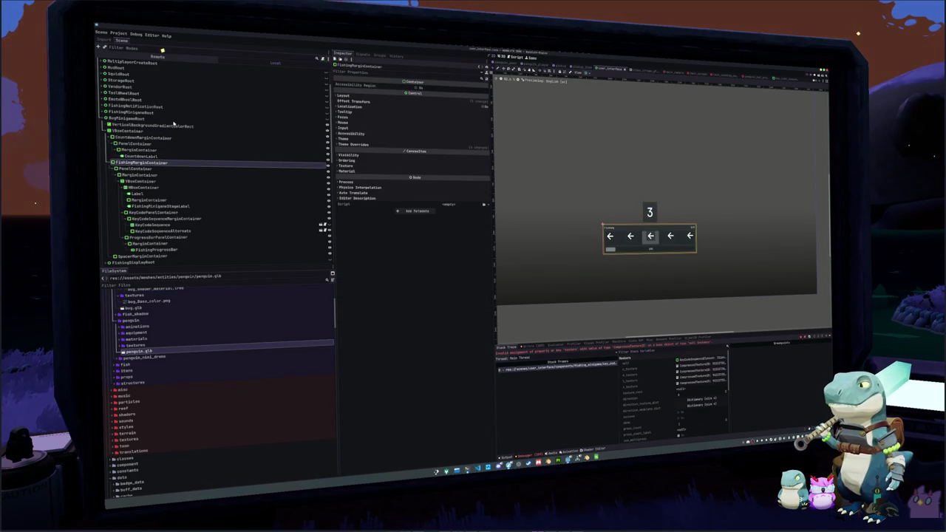
key(F2)
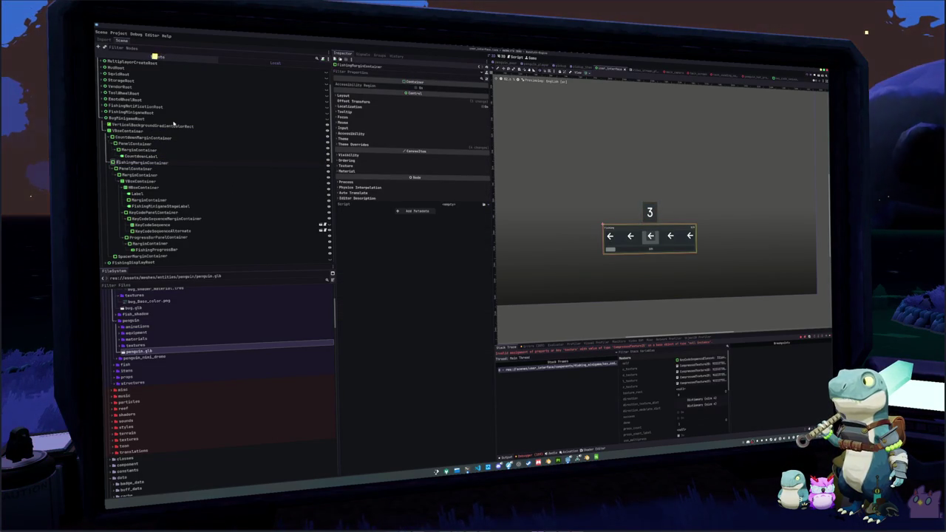
text(BugMarginContainer)
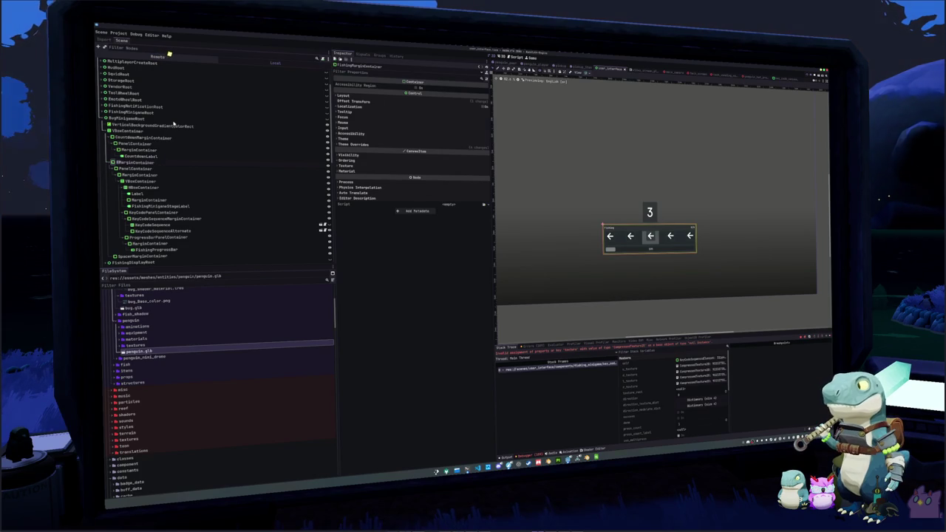
text(Minigame)
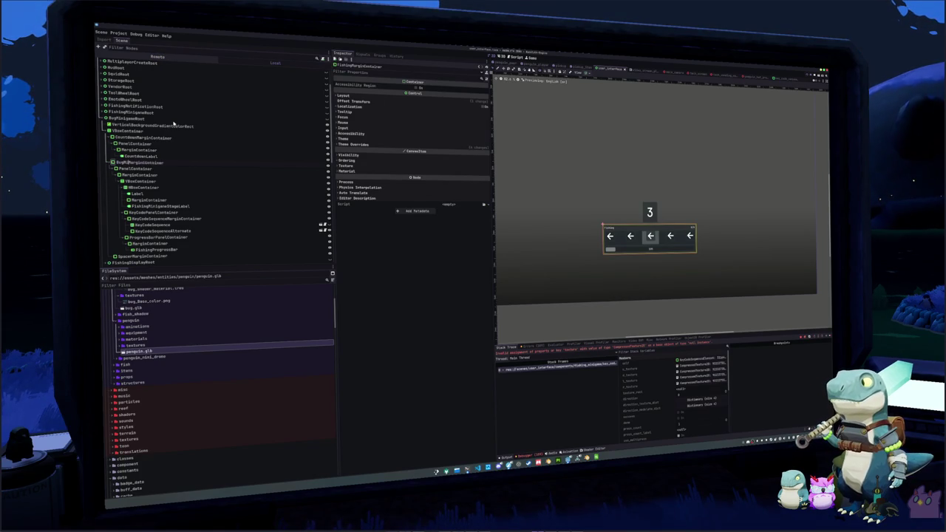
key(Escape)
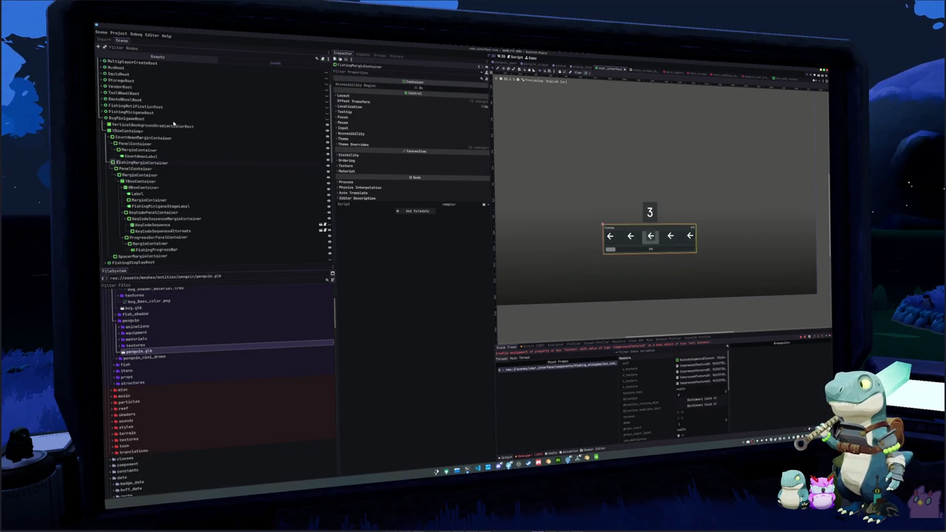
key(ctrl+z)
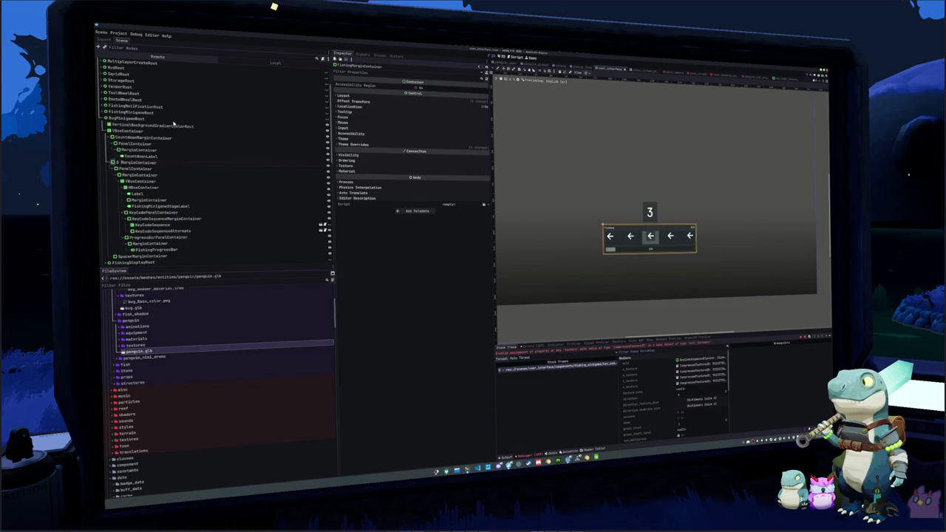
text(Bug)
key(Down)
key(Down)
key(Down)
key(Down)
key(Down)
key(Down)
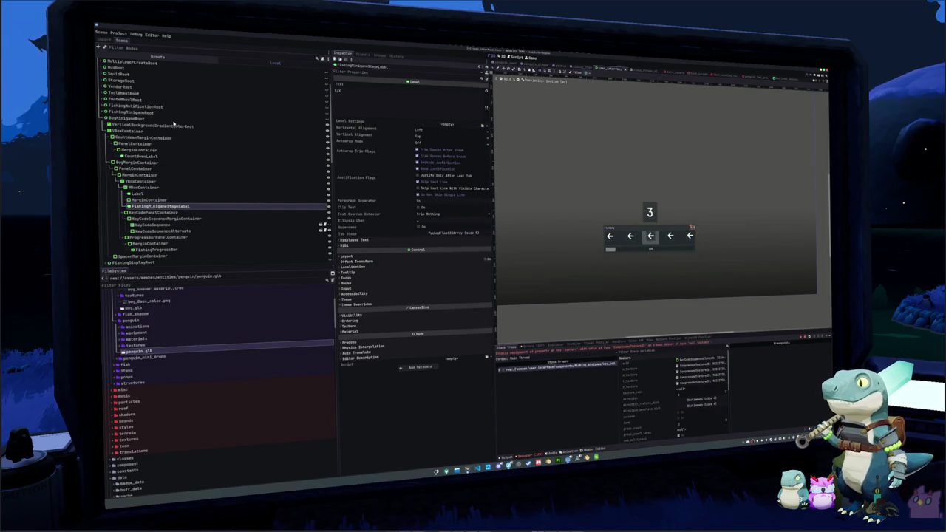
Step: Delete FishingMinigameStageLabel from the bug minigame copy
key(Delete)
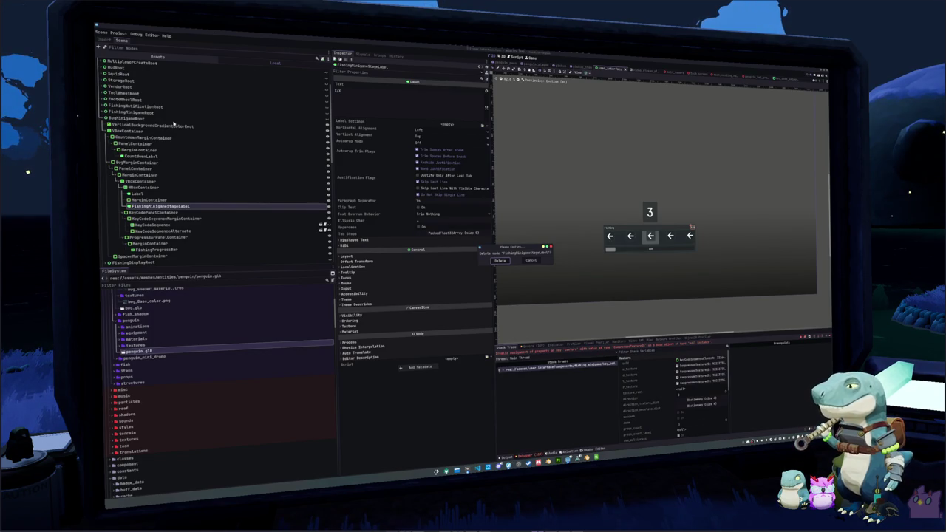
key(Return)
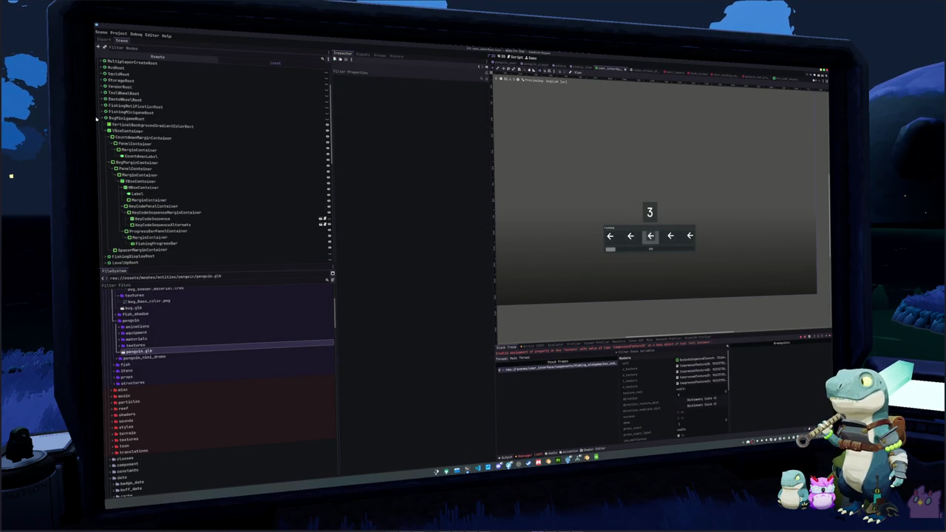
click(154, 207)
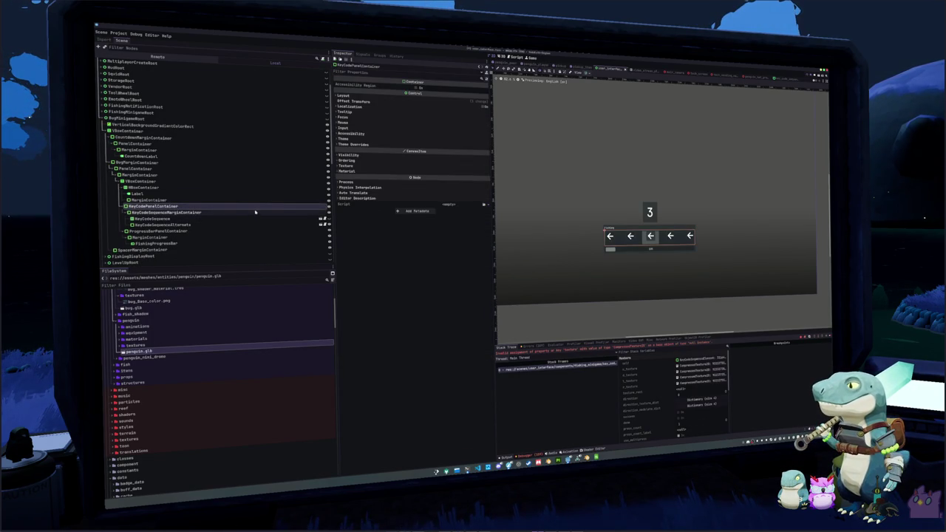
Step: Change the header Label text from #FISHING_MENU to BUG_MENU and save the scene
click(609, 228)
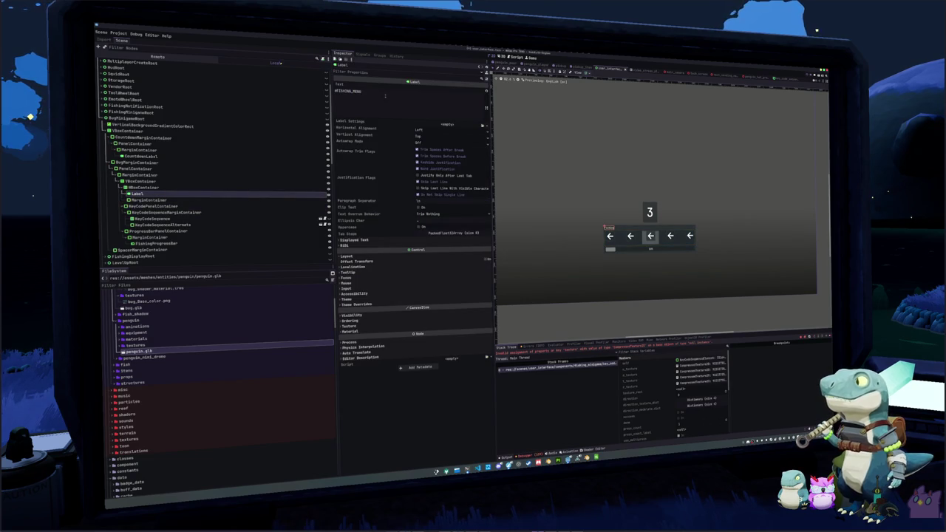
click(385, 95)
text(abc)
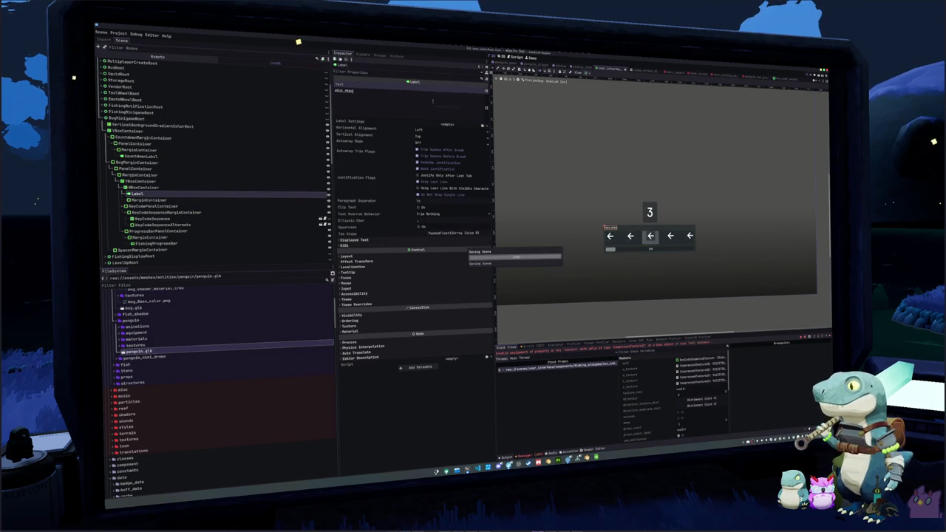
click(656, 311)
scroll(655, 311, up, 1)
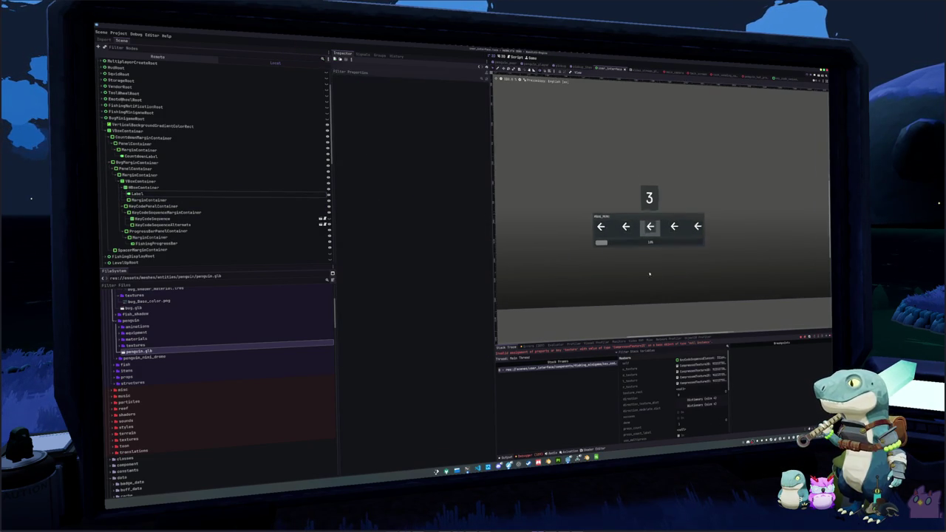
click(624, 234)
key(ctrl+s)
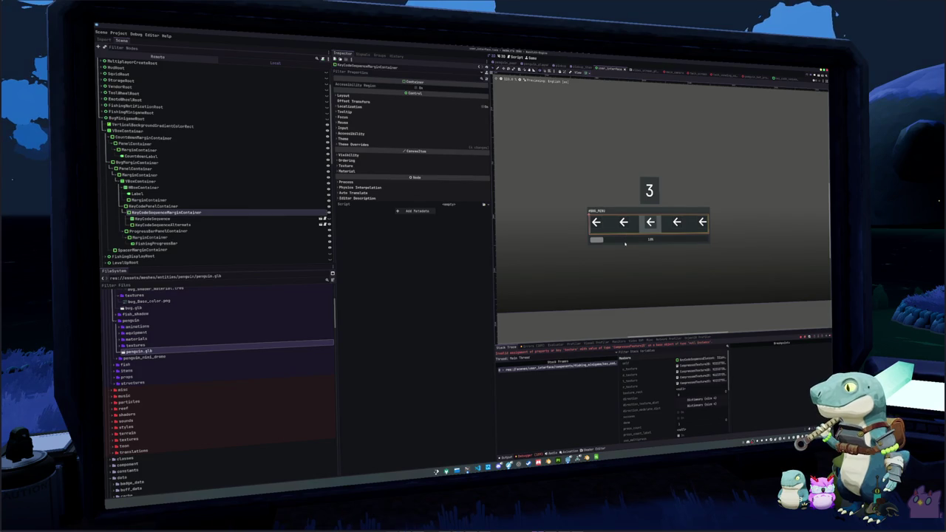
Step: Select the KeyCodeSequenceAlternate node to view its properties and attached script
scroll(626, 261, up, 1)
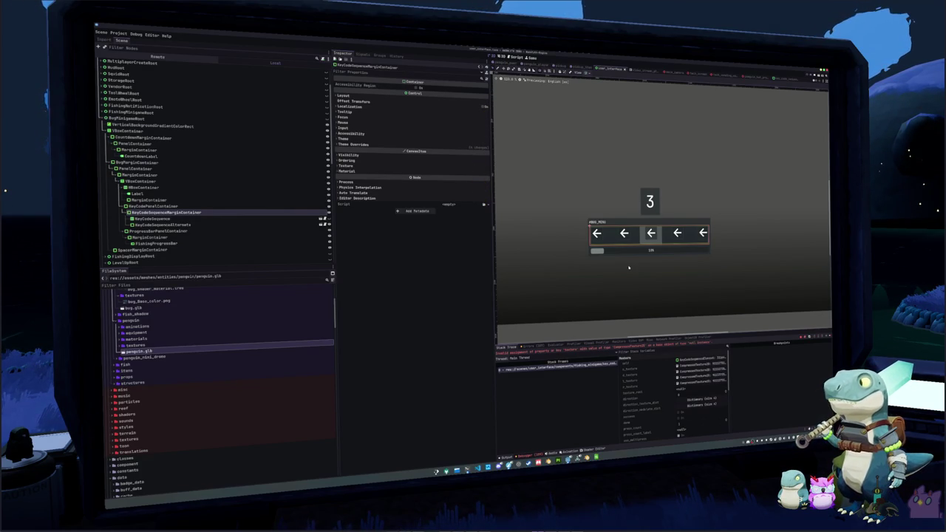
click(214, 224)
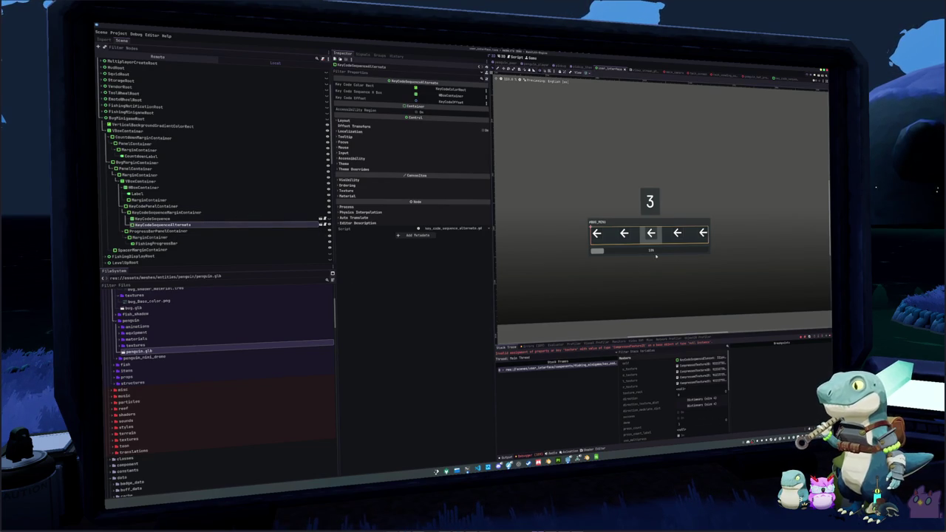
Step: In todo.txt, tick off the penguin petting animation and petting state tasks with X
key(alt+Tab)
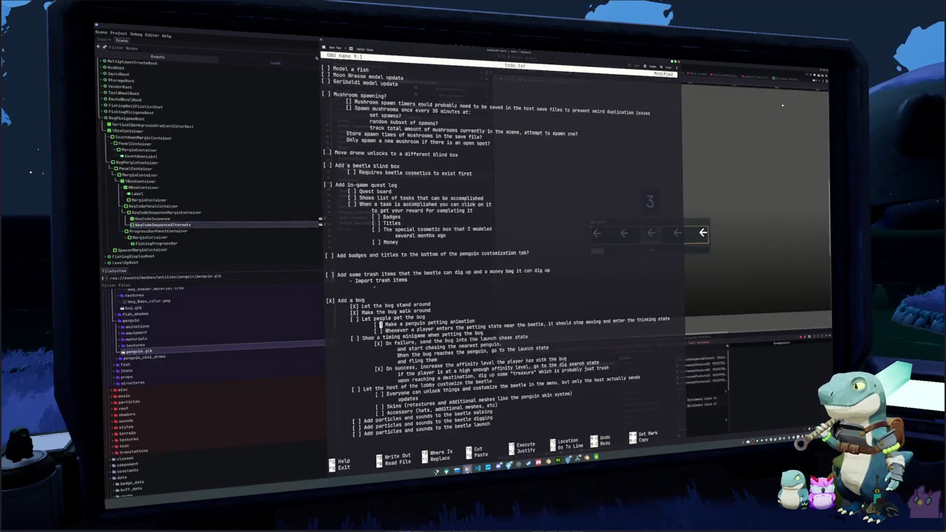
click(380, 273)
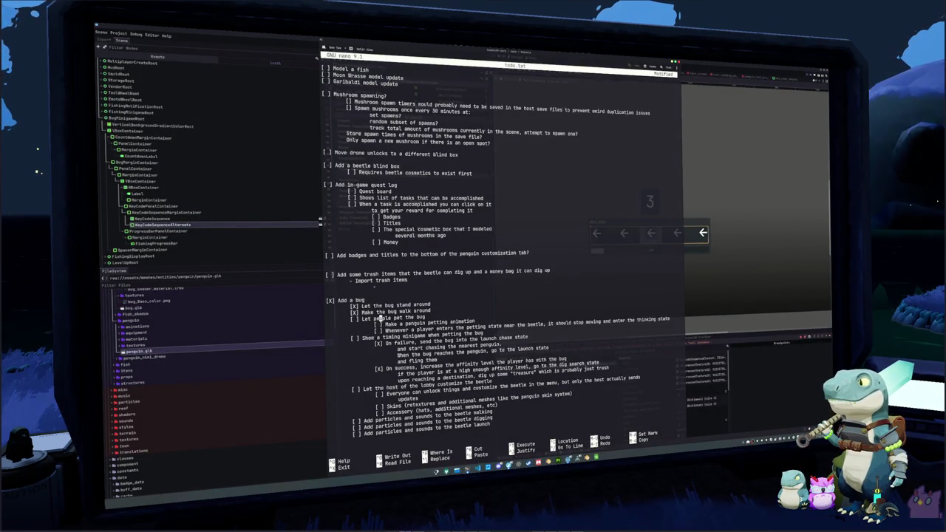
click(377, 304)
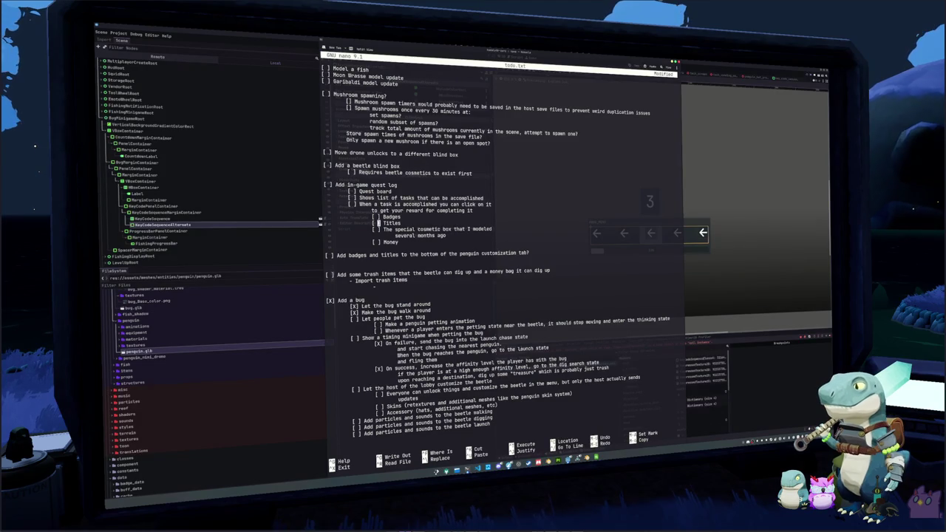
key(Down)
key(Down)
key(Down)
text(X)
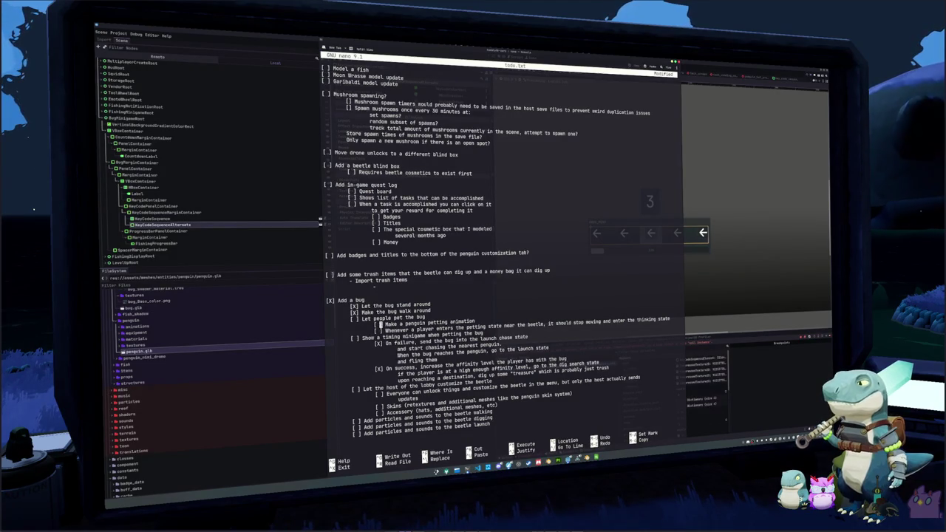
key(Down)
text(X)
key(Down)
key(Down)
key(Down)
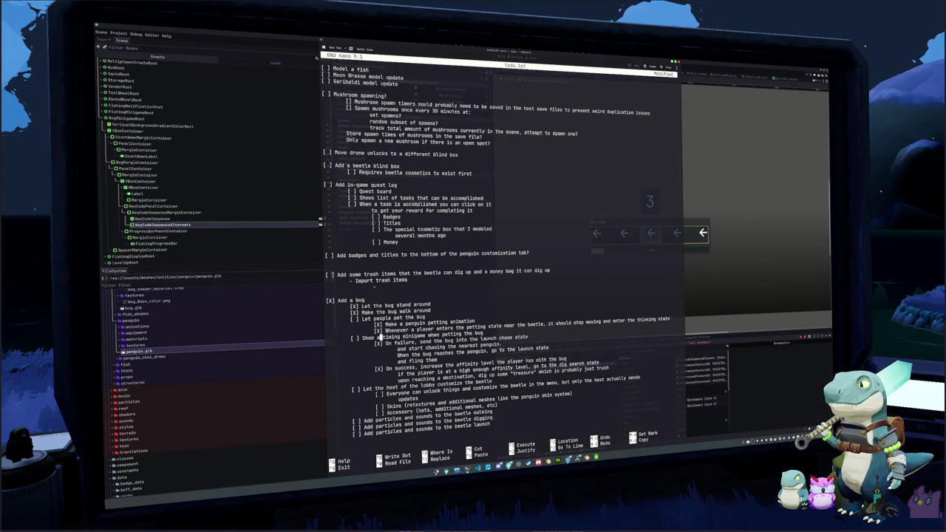
Step: Insert a blank line above the badges task for a new item
click(380, 388)
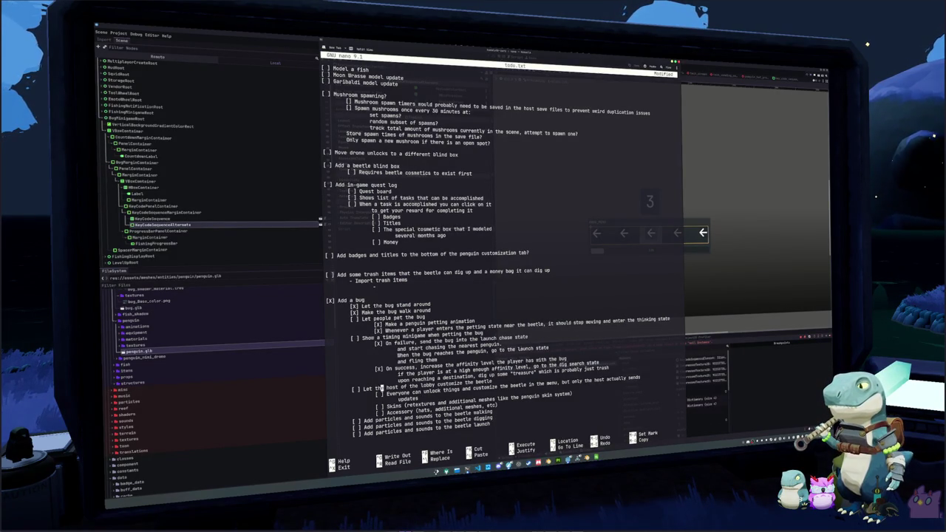
key(Up)
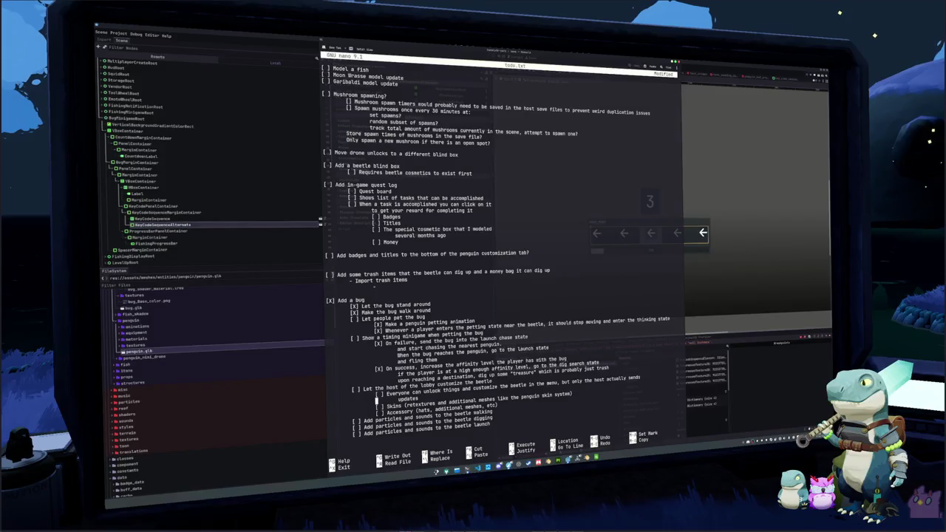
click(326, 253)
key(Return)
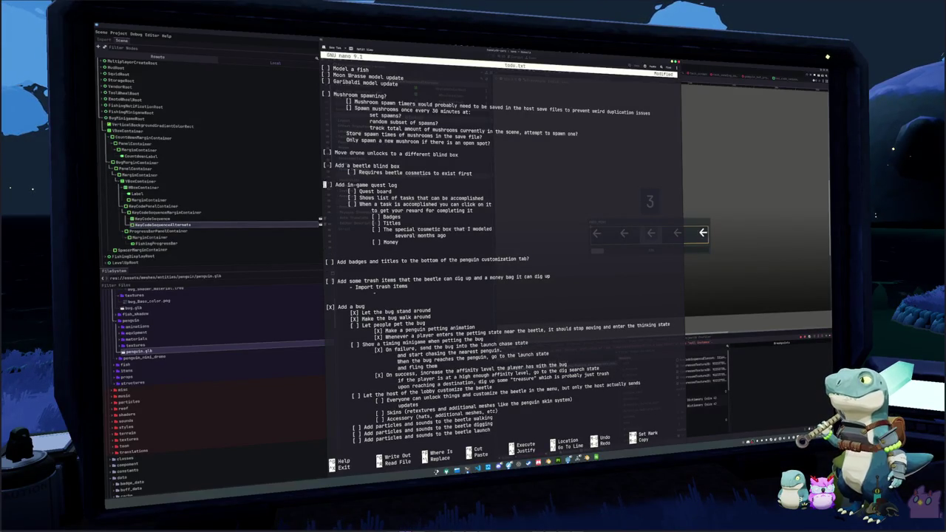
key(Up)
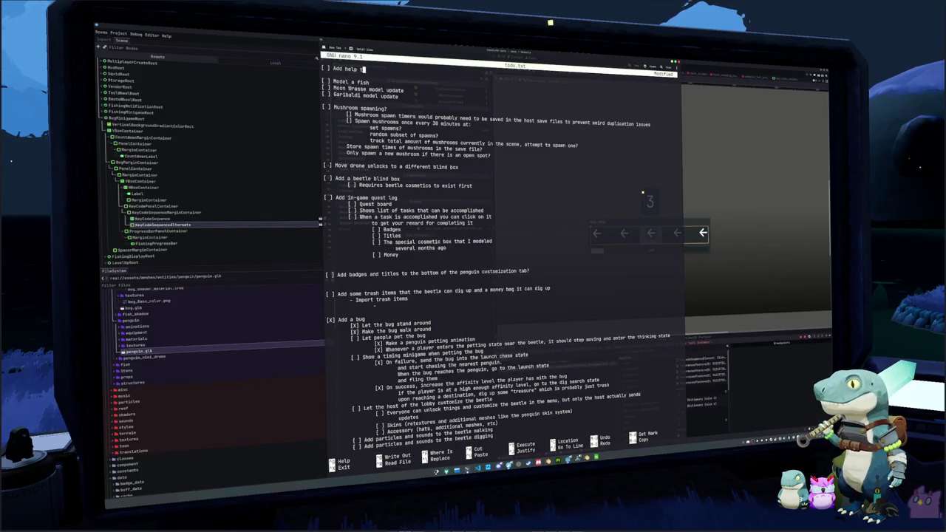
Step: Finish the todo item about help text at the bottom of the minigames, then hide nano
text(bottom of the fishing minigame and beetle minigame)
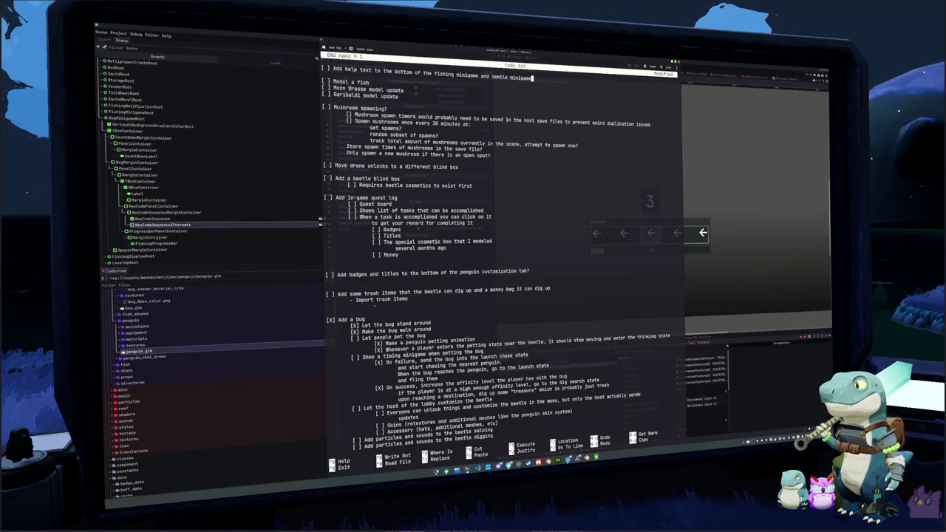
key(F12)
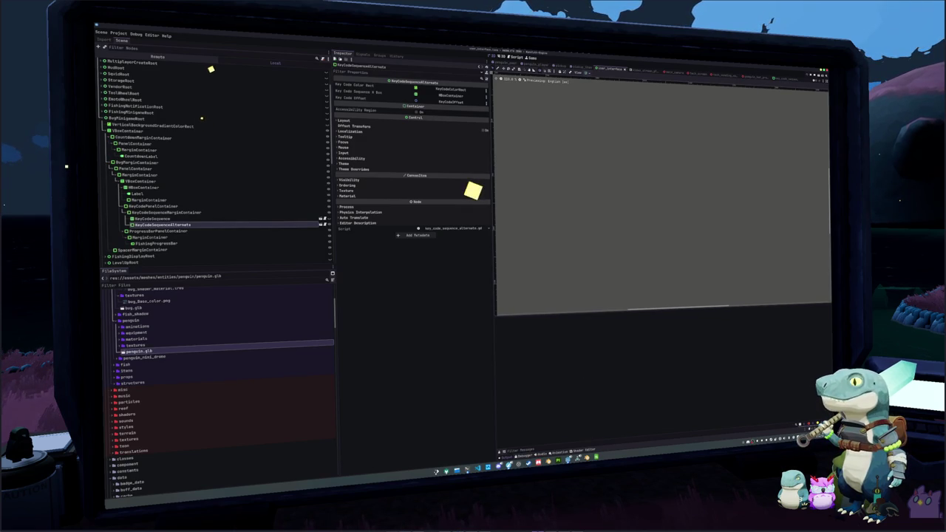
Step: Run the project with F5 to open the Madalyth Zero title screen
key(F5)
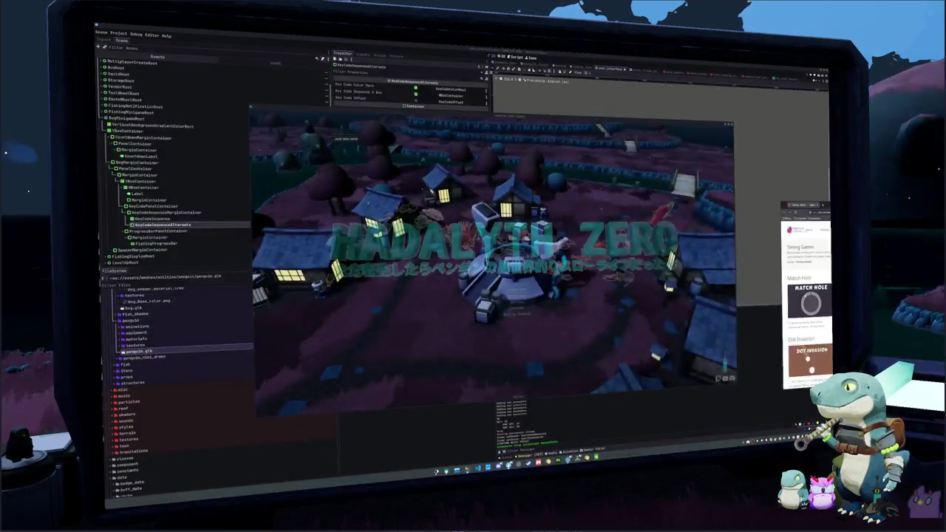
Step: Enlarge the browser window and scroll through the Timing Games catalogue page
drag(599, 198, 465, 62)
scroll(506, 249, down, 4)
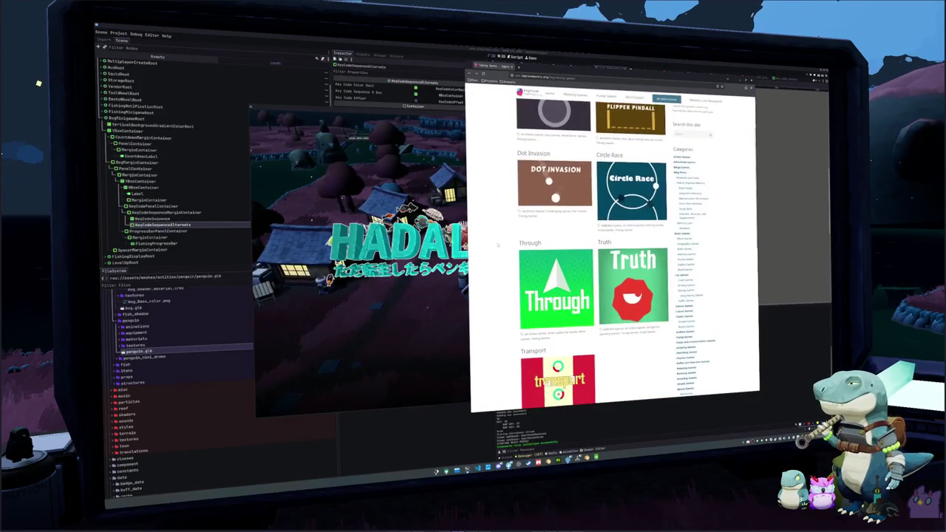
scroll(496, 245, up, 2)
scroll(497, 245, up, 2)
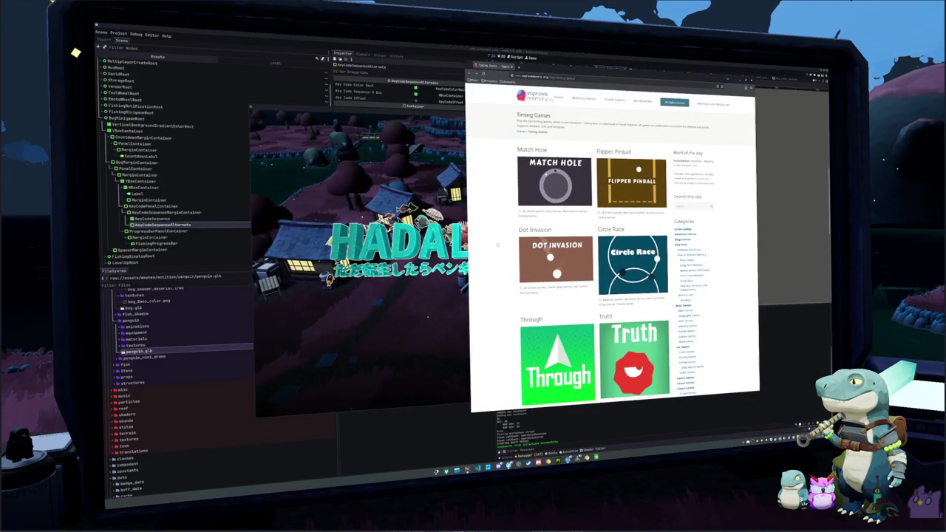
scroll(498, 244, down, 3)
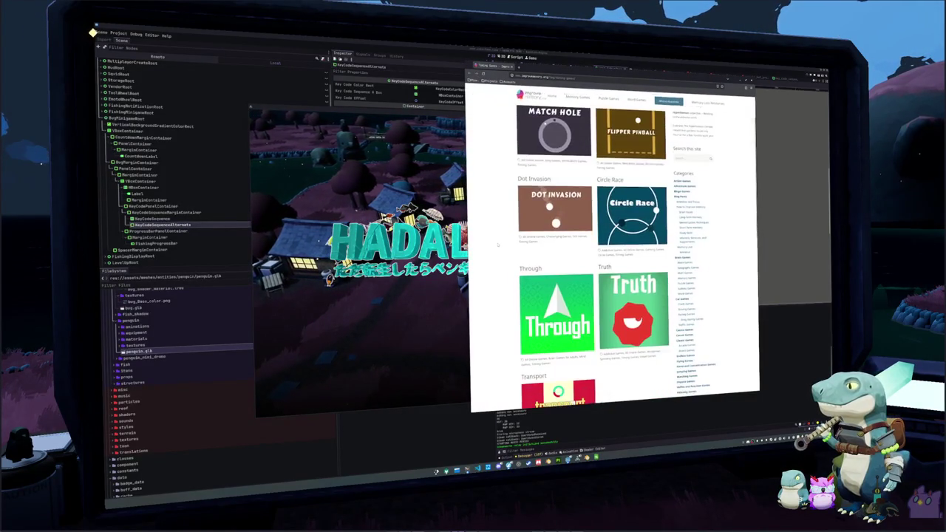
scroll(474, 111, up, 1)
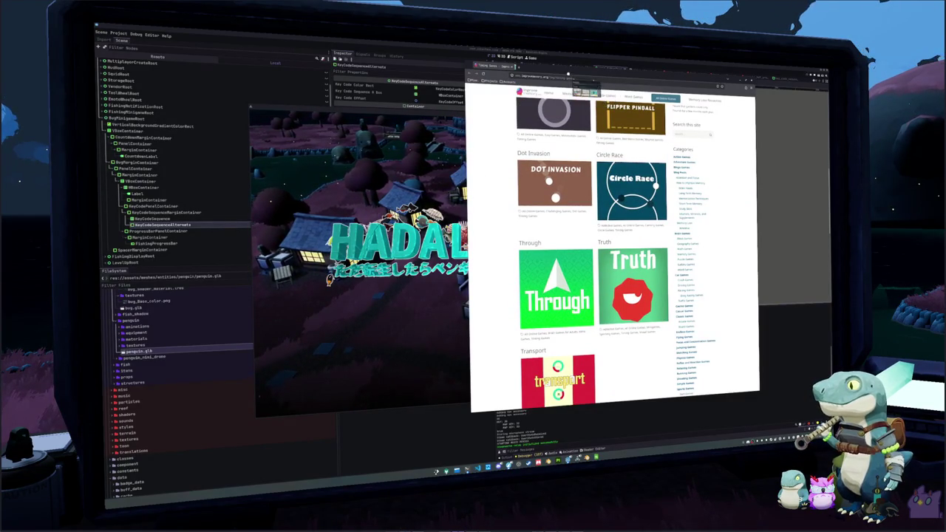
Step: Browse the other timing-games site to page 2, then bring up the Reddit moving-line thread
key(ctrl+Tab)
mouse_move(581, 95)
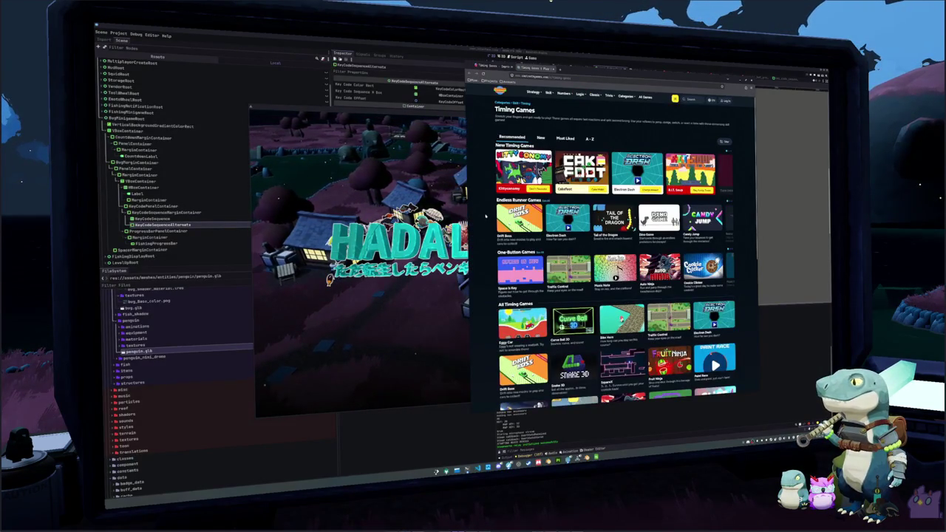
scroll(485, 215, down, 1)
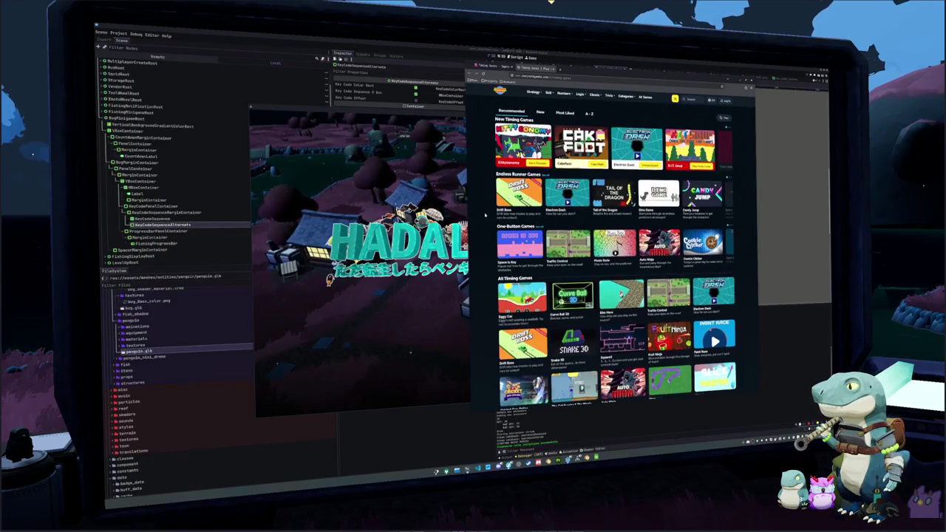
scroll(485, 215, down, 3)
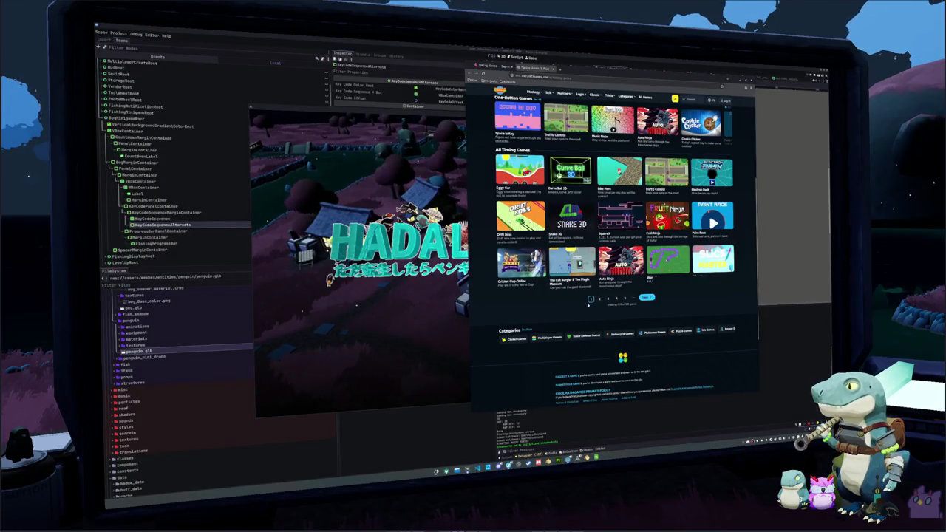
click(600, 299)
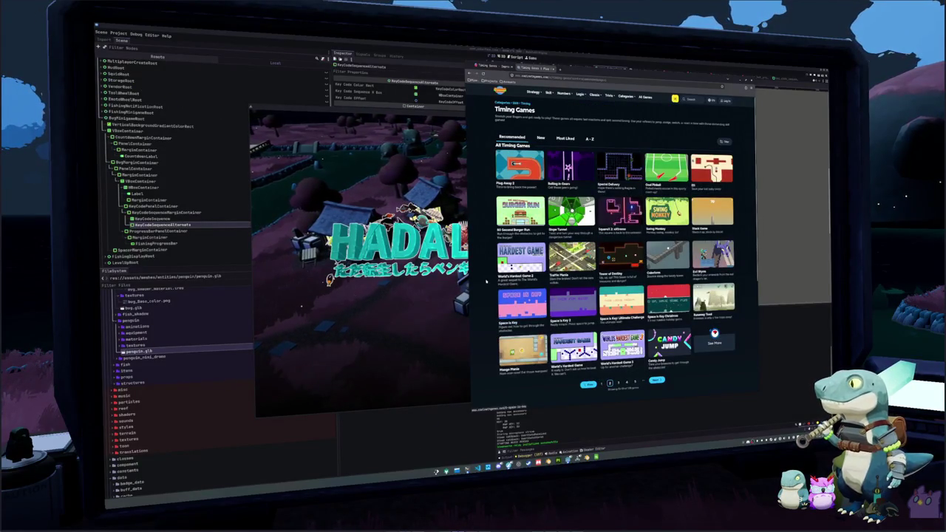
scroll(486, 282, down, 1)
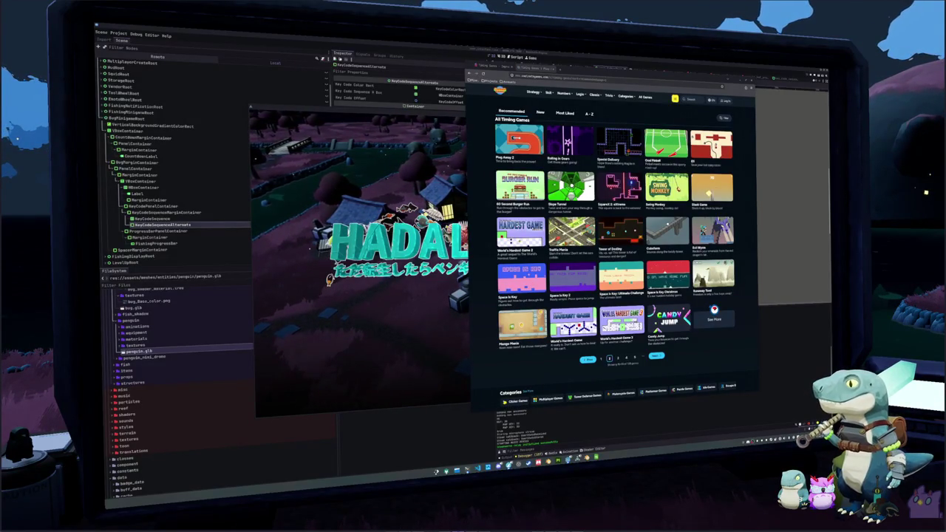
key(super+shift+Left)
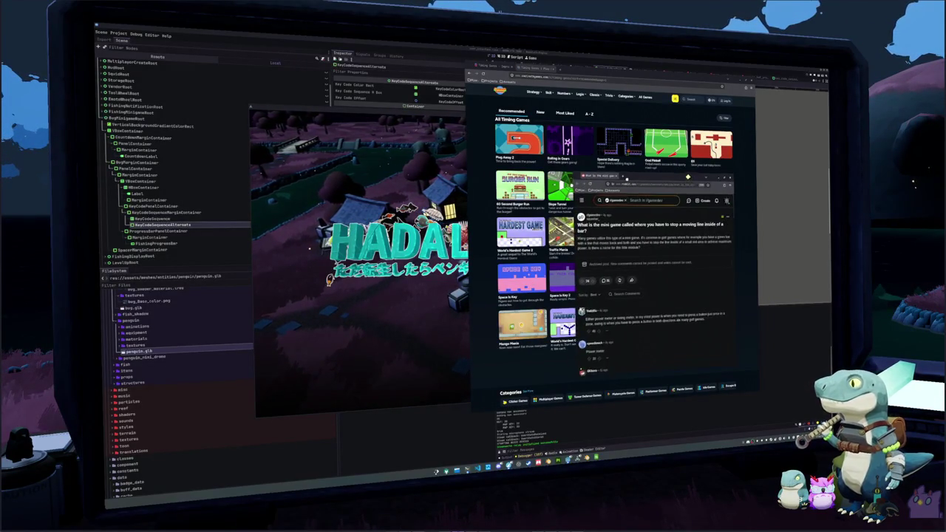
Step: Widen the Reddit window and read down through the thread's replies suggesting names
drag(496, 218, 305, 218)
scroll(394, 283, down, 3)
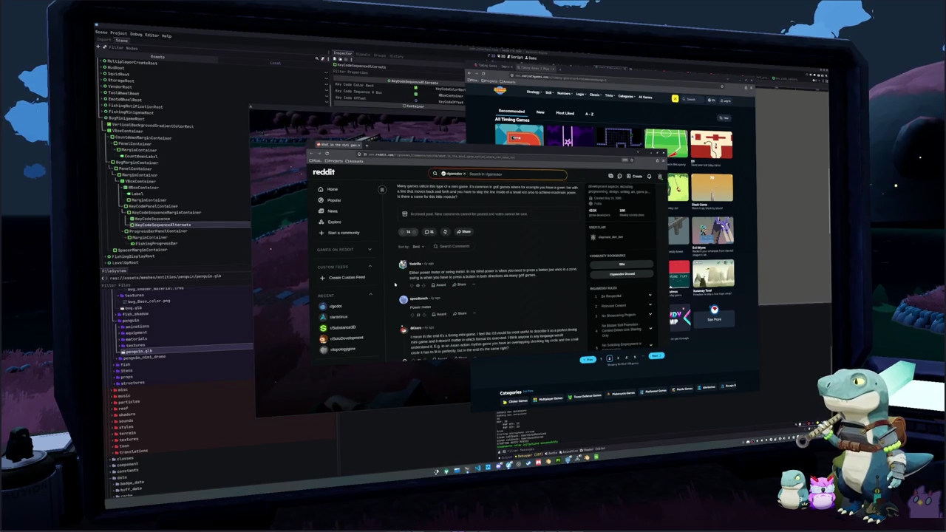
scroll(396, 283, down, 5)
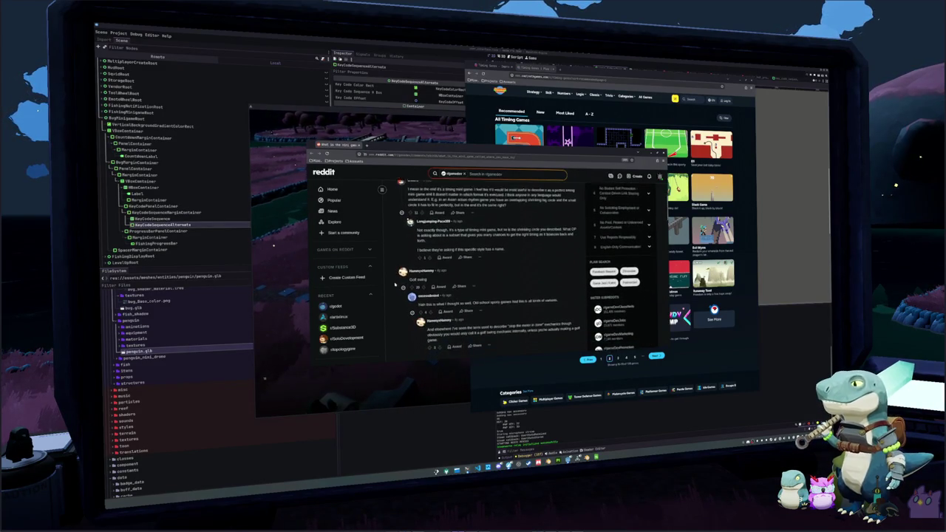
scroll(395, 283, down, 5)
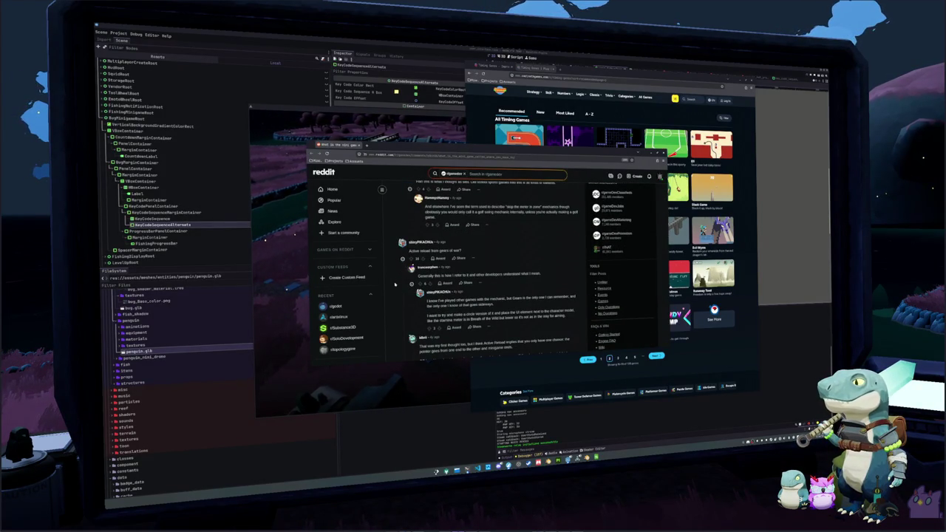
scroll(396, 284, down, 1)
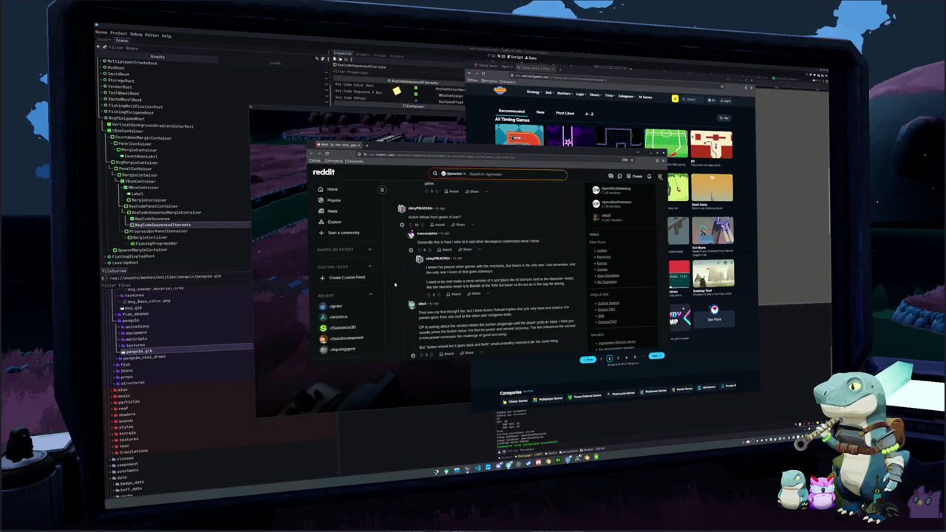
scroll(396, 284, down, 1)
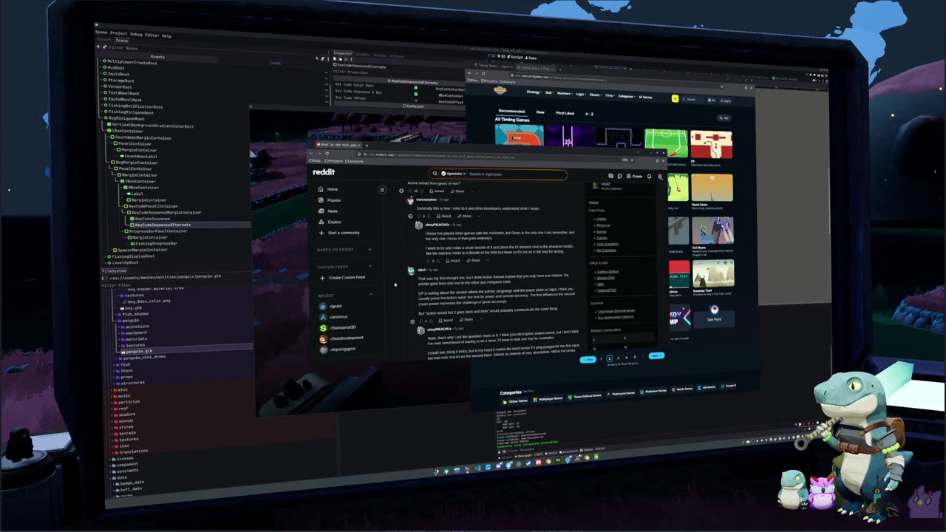
scroll(395, 284, down, 1)
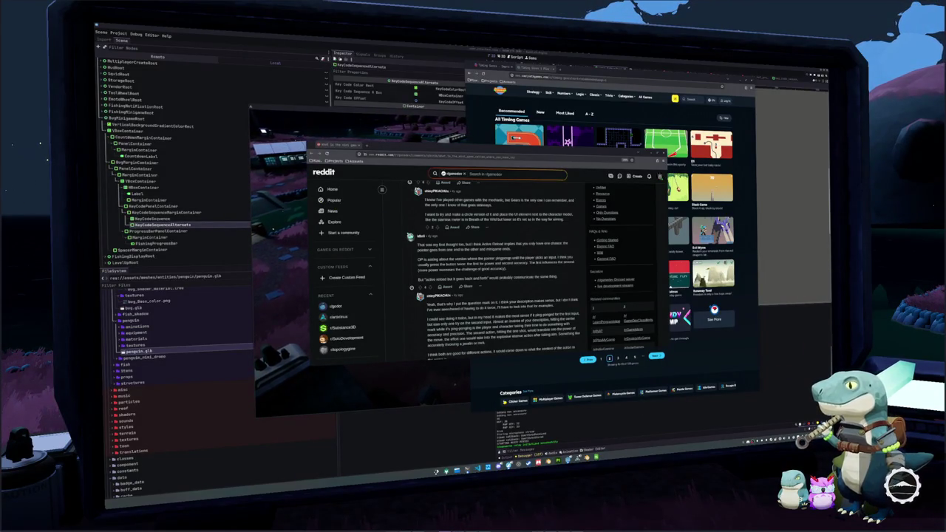
scroll(405, 293, down, 2)
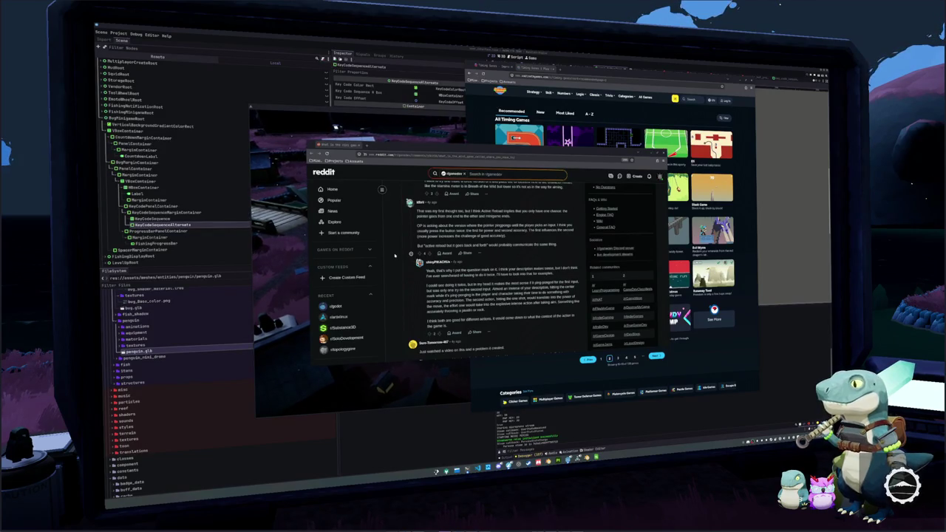
Step: Highlight 'Active Reload' in the idkrit reply and bring up its context menu
scroll(396, 255, up, 2)
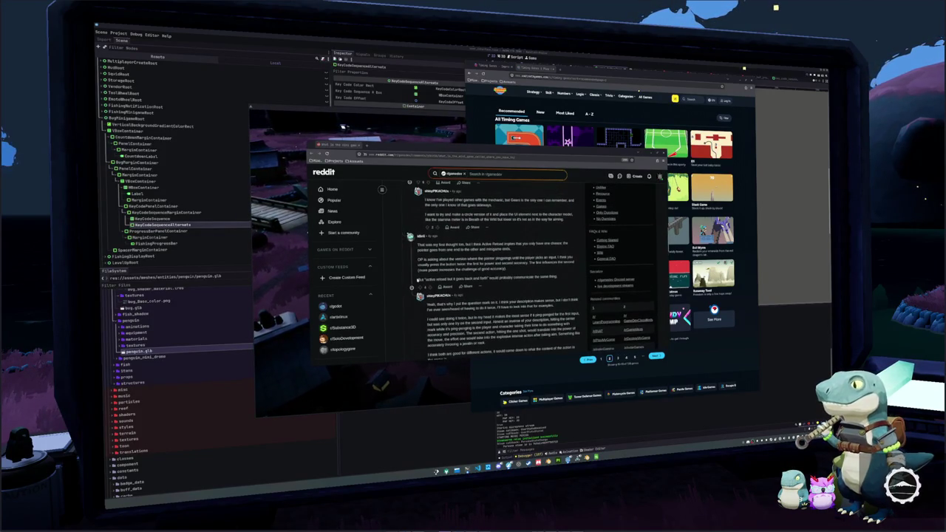
drag(481, 244, 504, 243)
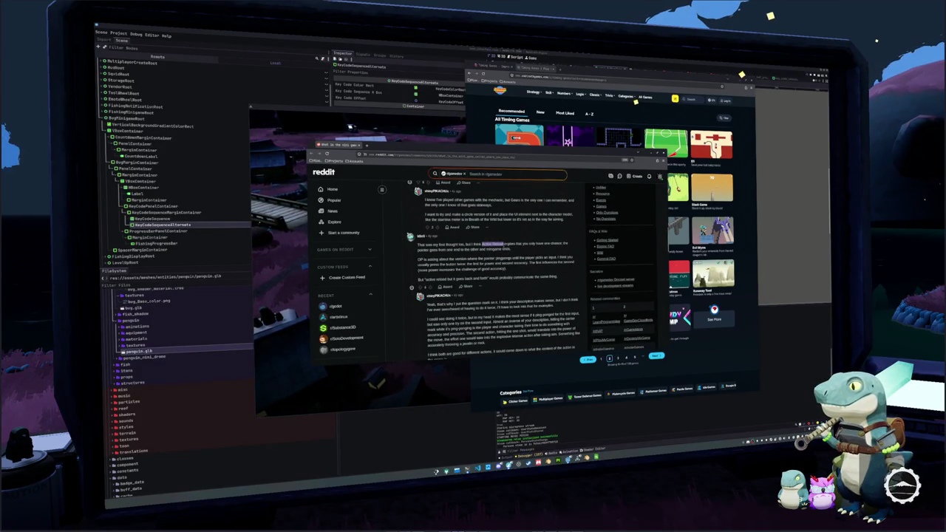
right_click(504, 244)
Step: Search Google for Active Reload and open the Gears of War Wiki article with enlarged text
click(521, 280)
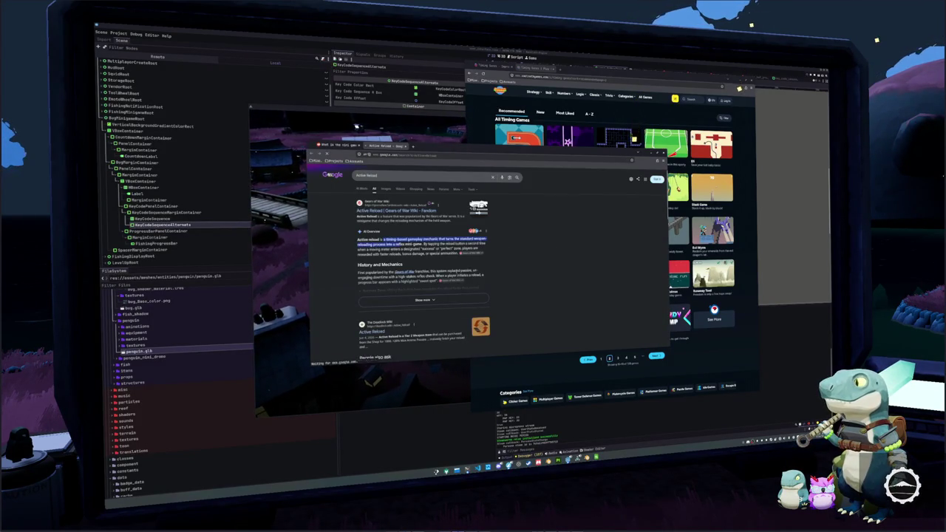
click(401, 212)
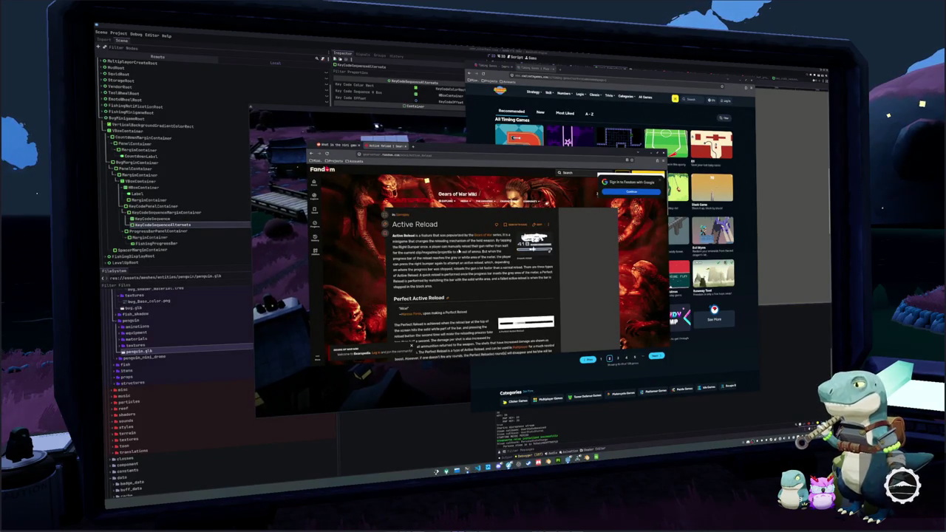
key(ctrl+plus)
key(ctrl+plus)
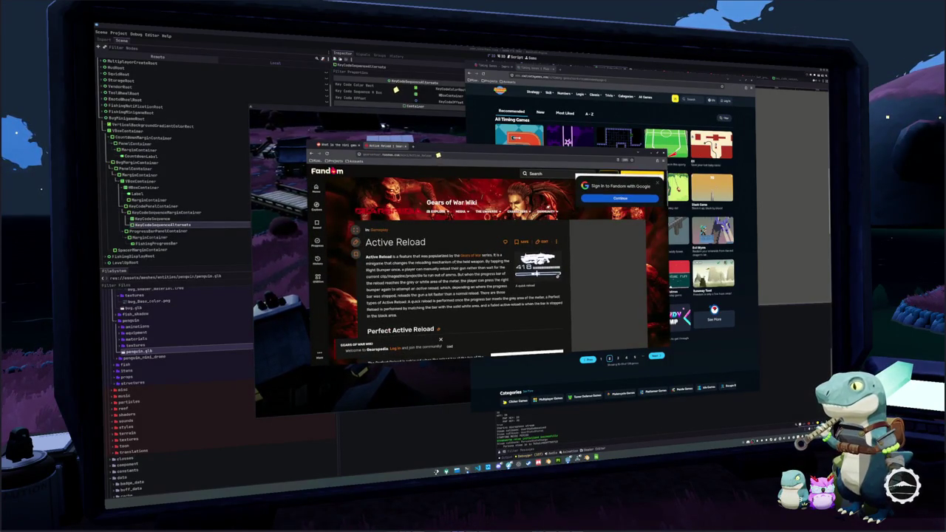
key(Down)
key(Down)
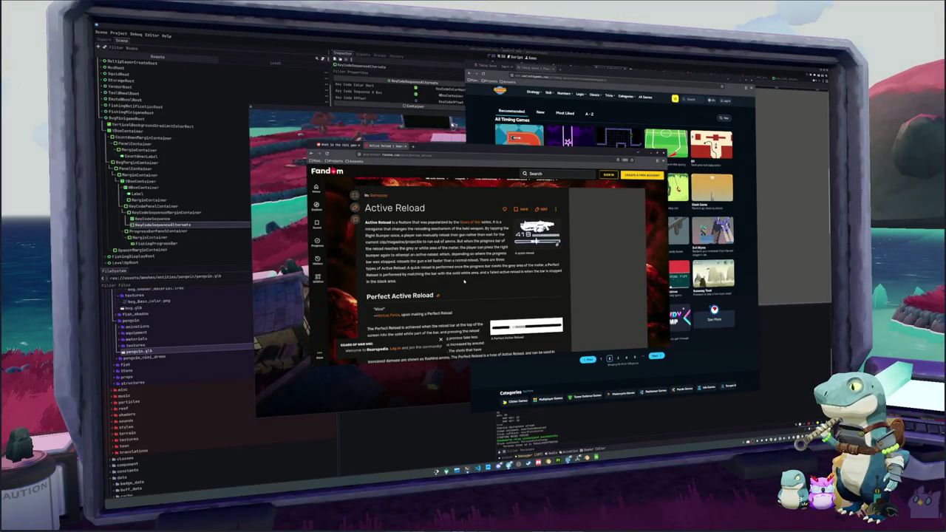
Step: Read the article's Perfect, Failed and reload-times sections, then return to the search results
scroll(457, 280, down, 3)
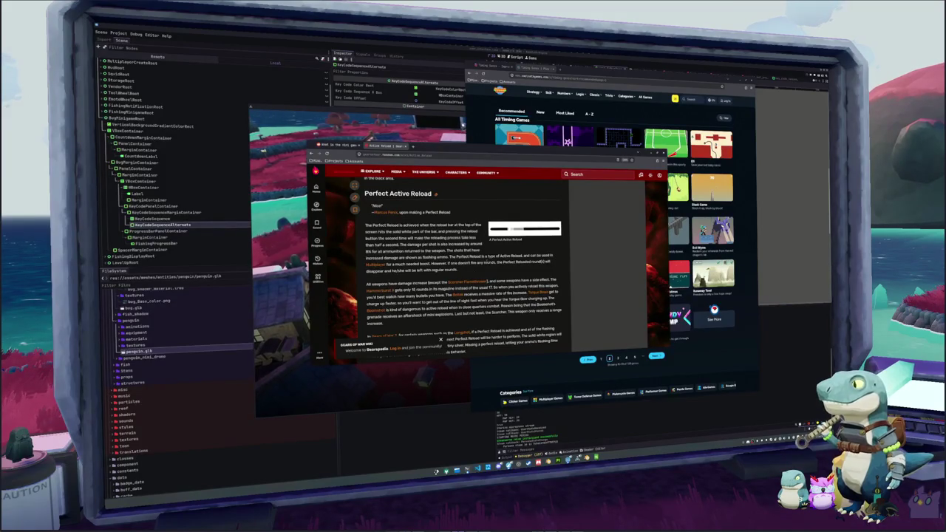
scroll(457, 280, down, 2)
scroll(488, 264, down, 3)
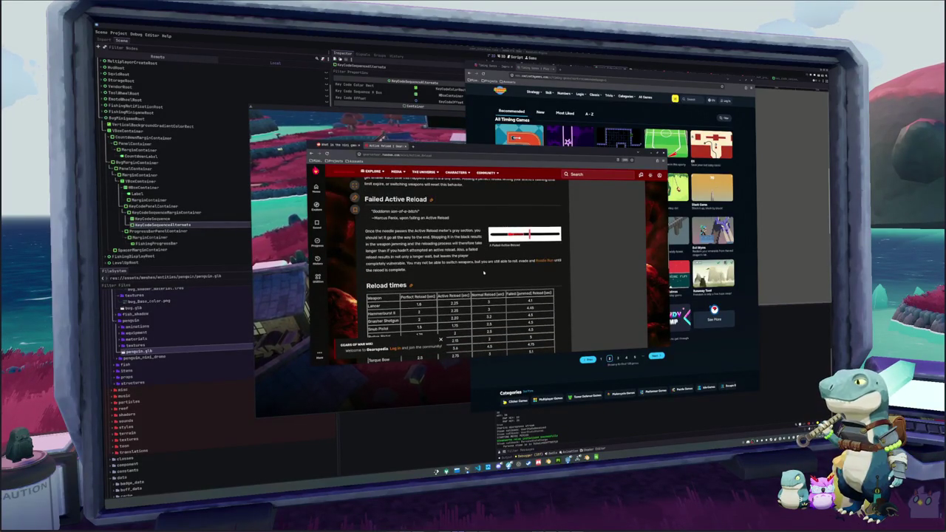
scroll(484, 274, down, 5)
scroll(484, 274, up, 5)
scroll(484, 273, up, 2)
scroll(483, 272, up, 1)
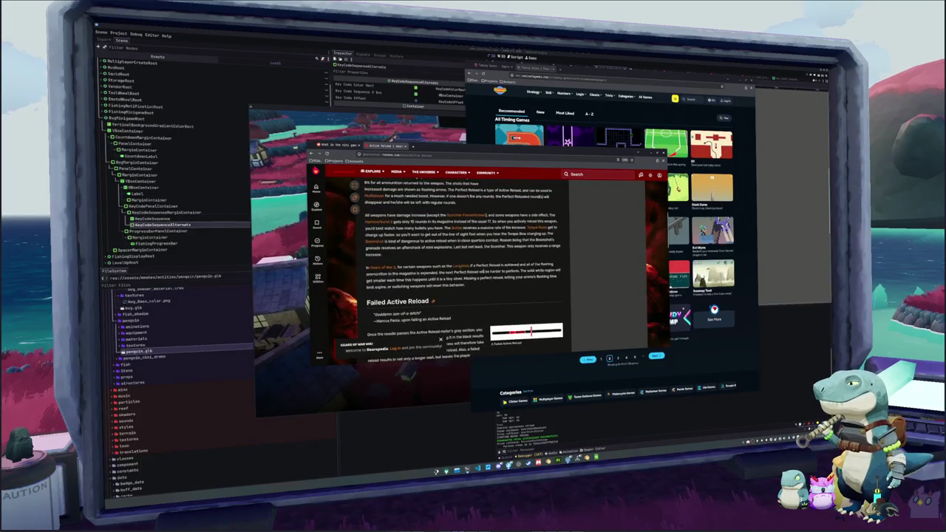
scroll(464, 273, up, 1)
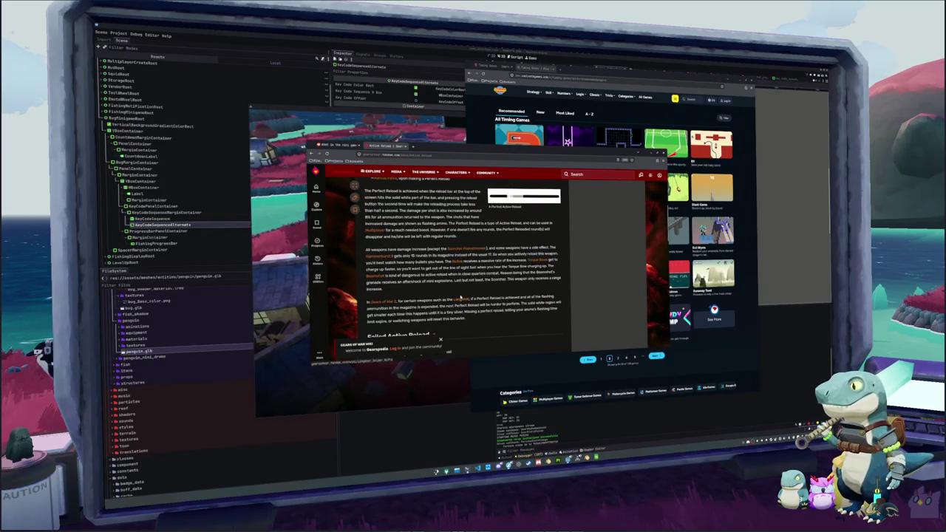
scroll(464, 274, up, 2)
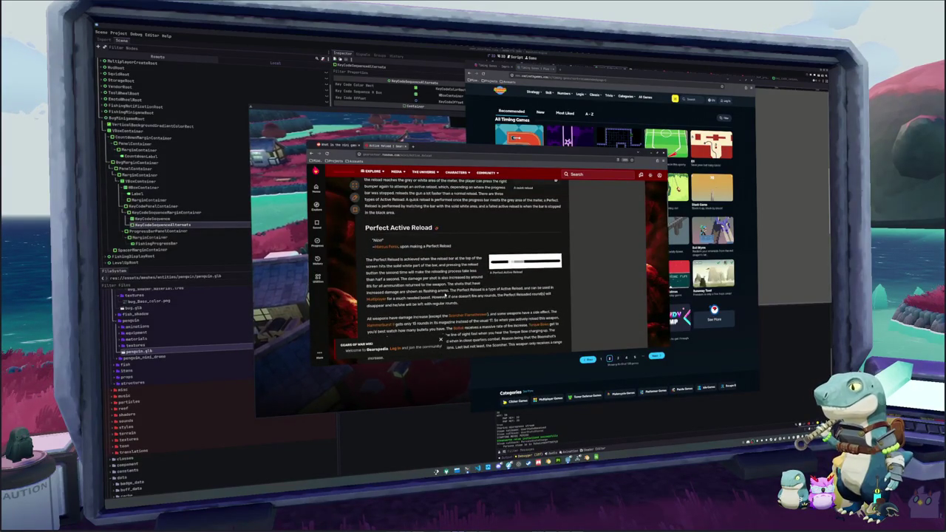
scroll(444, 297, down, 4)
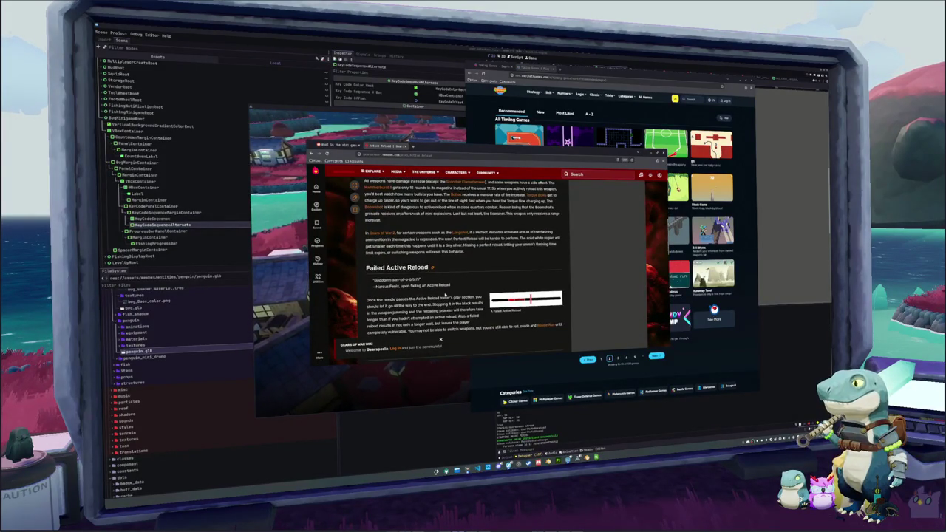
scroll(445, 297, up, 4)
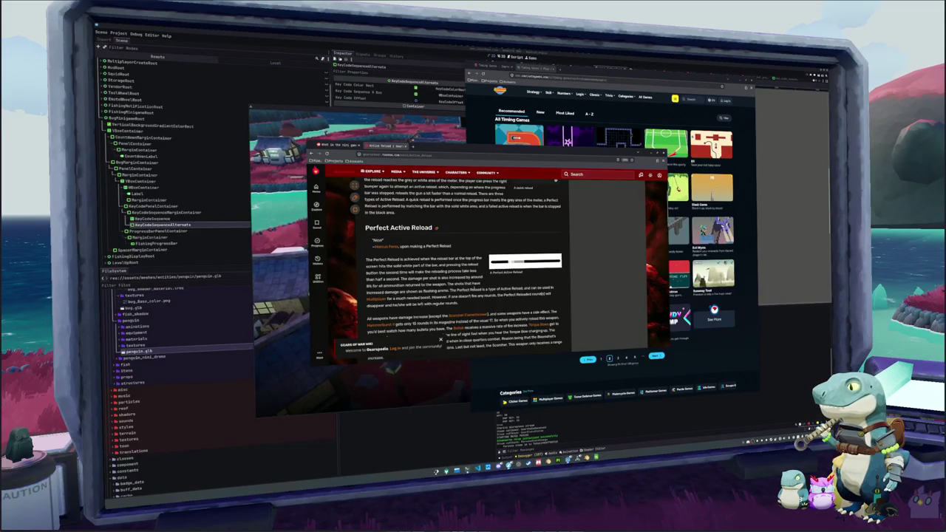
scroll(473, 299, down, 5)
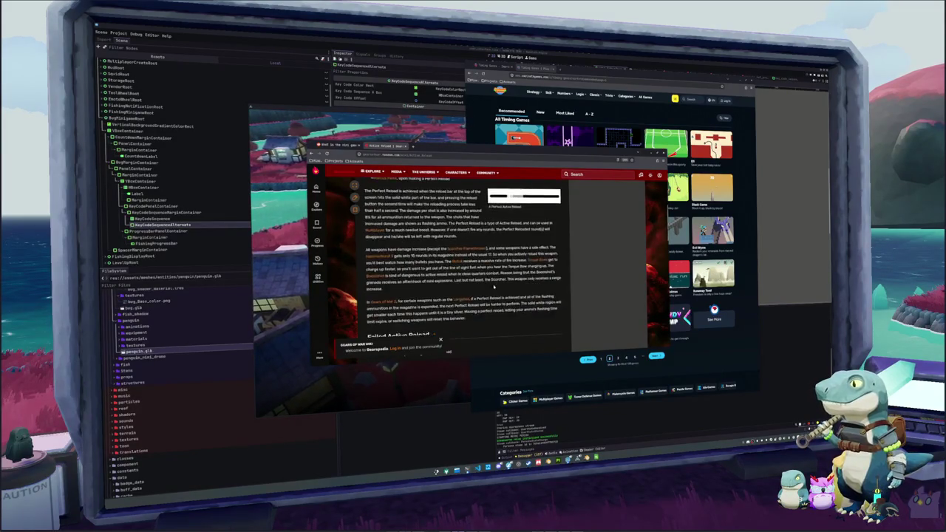
scroll(473, 298, up, 8)
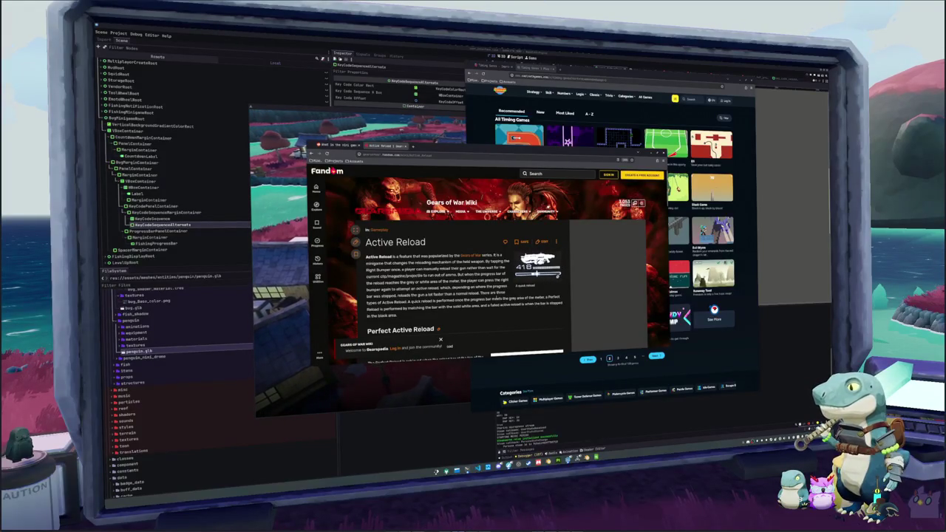
click(311, 153)
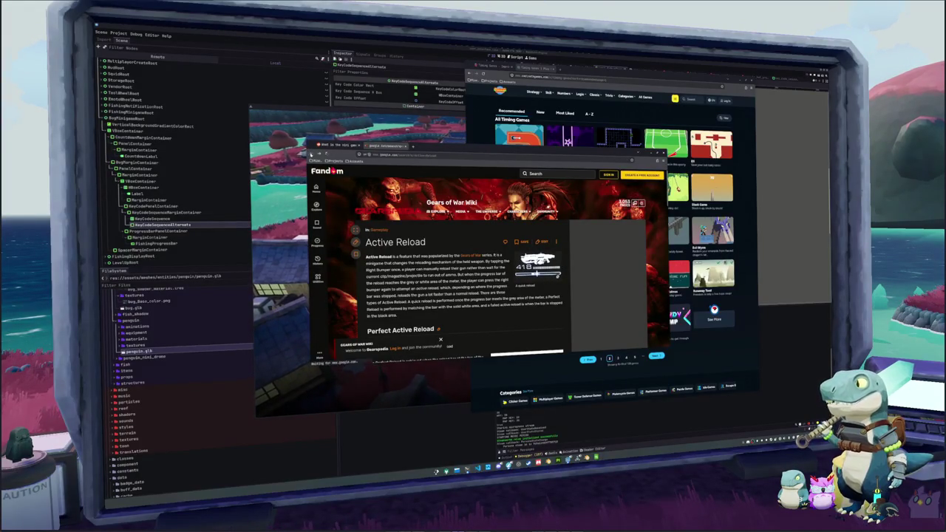
Step: Filter the Active Reload results to Videos and open 'Active Reload Guide On Every Weapon!'
scroll(335, 261, down, 1)
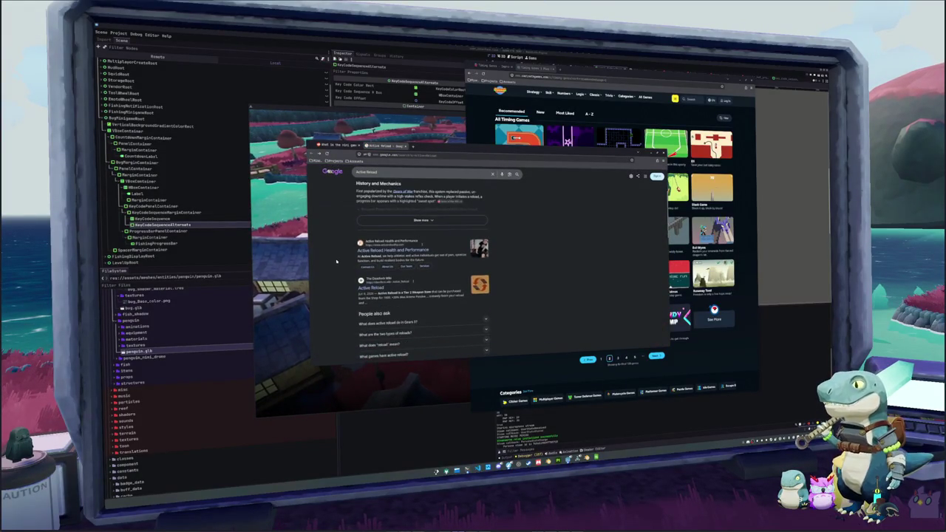
scroll(336, 260, up, 2)
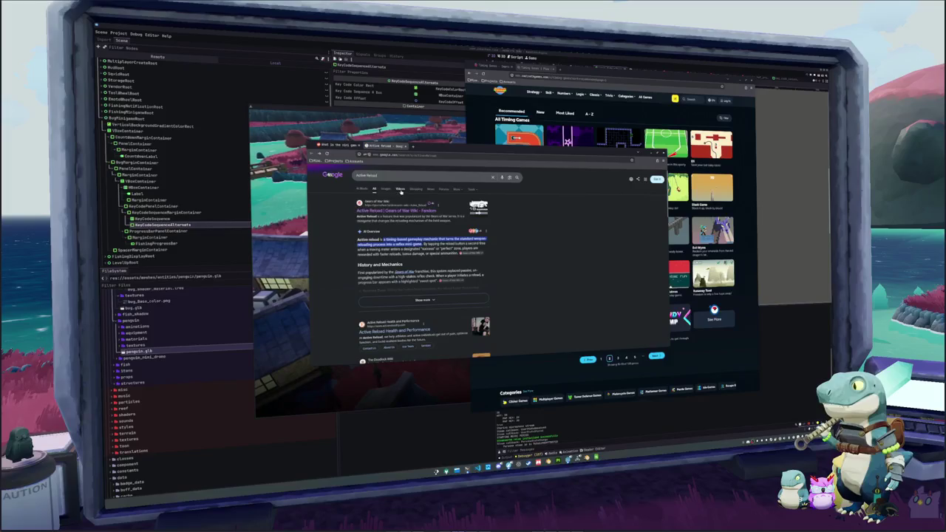
click(400, 190)
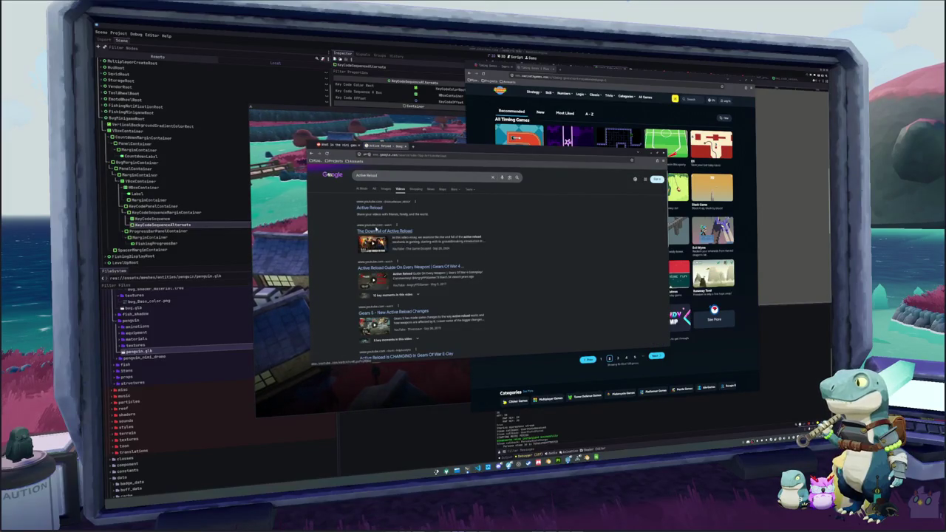
scroll(377, 241, down, 1)
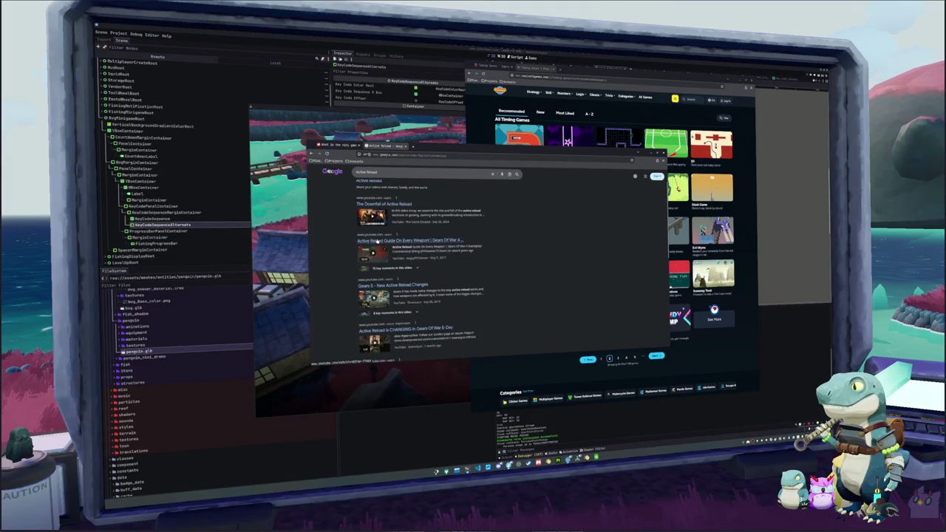
click(376, 241)
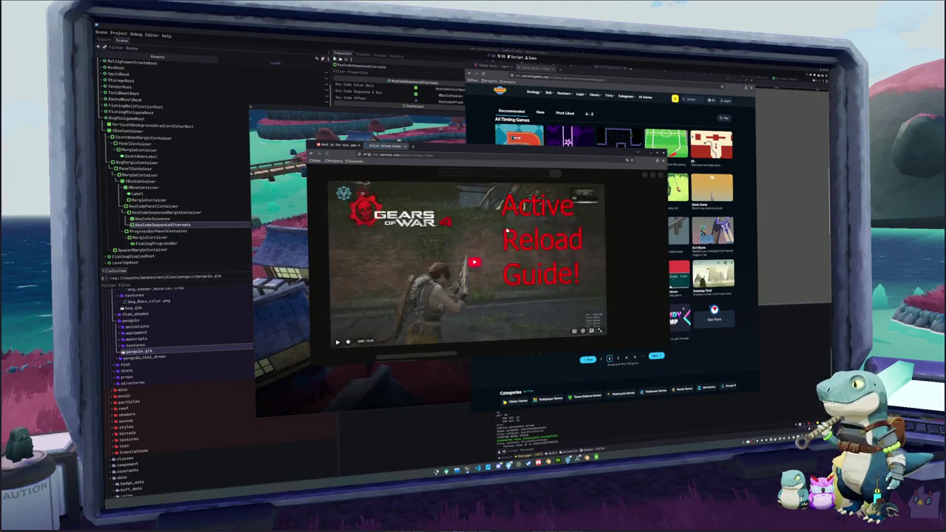
mouse_move(473, 146)
mouse_down()
mouse_move(728, 210)
mouse_move(736, 193)
mouse_up()
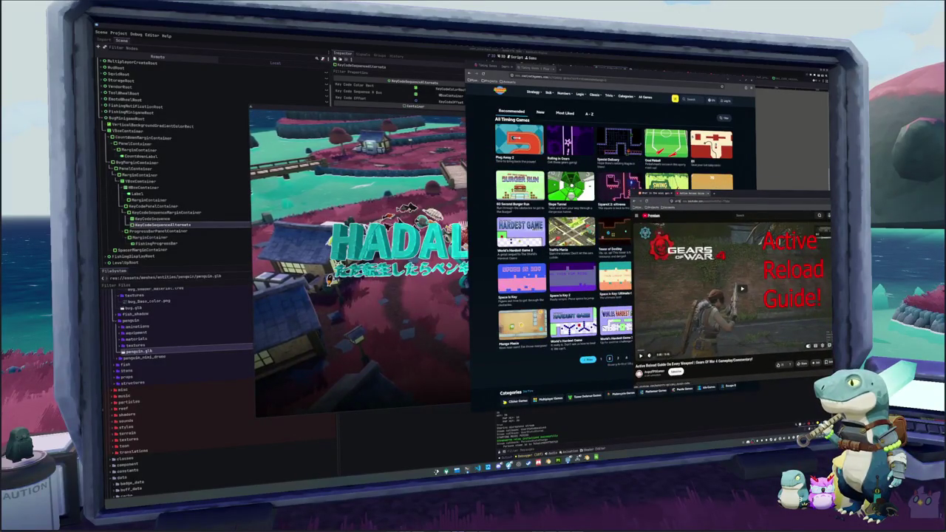
Step: Play the Gears of War 4 guide video in a small window beside the game view
click(742, 289)
drag(774, 207, 765, 200)
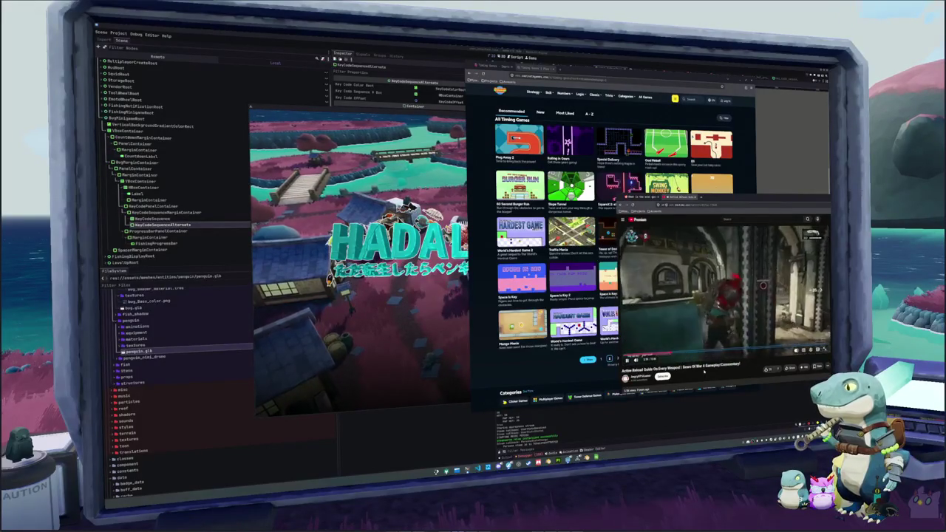
drag(712, 200, 715, 203)
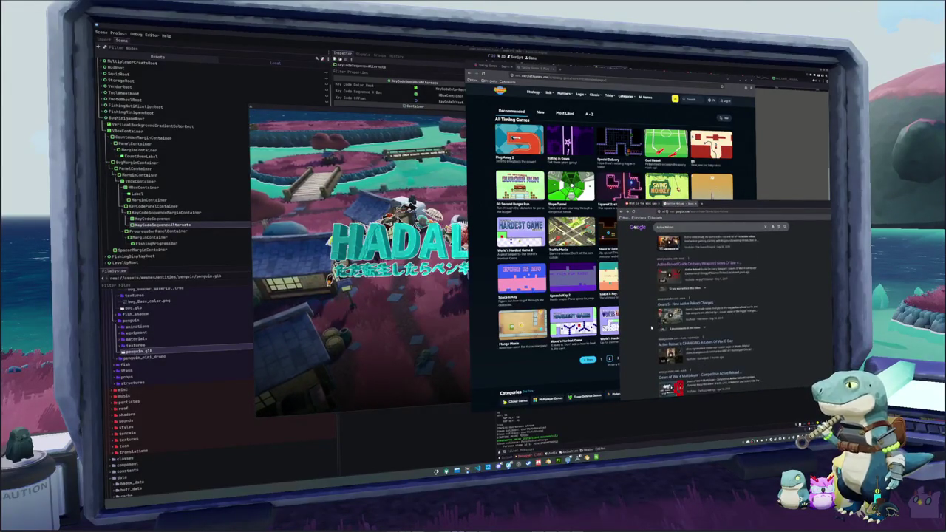